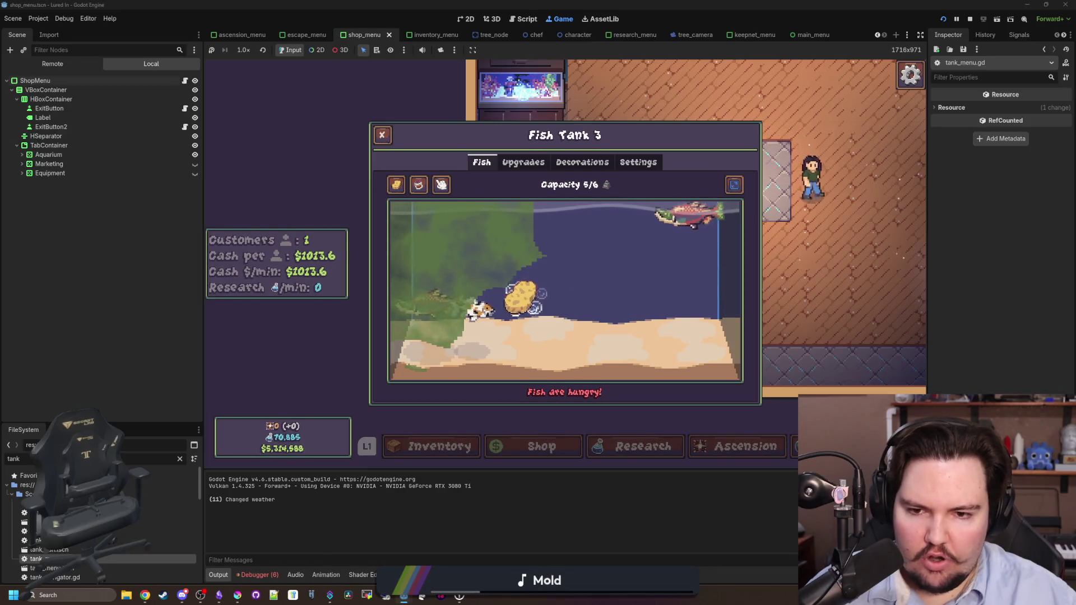
Scrub the green algae off Fish Tank 3, check the Sockeye Salmon, and close the tank
mouse_move(506, 181)
mouse_down()
mouse_move(506, 263)
mouse_move(473, 203)
mouse_move(429, 294)
mouse_move(492, 267)
mouse_move(473, 213)
mouse_move(479, 359)
mouse_move(451, 238)
mouse_move(470, 211)
mouse_move(444, 360)
mouse_move(440, 228)
mouse_move(404, 252)
mouse_up()
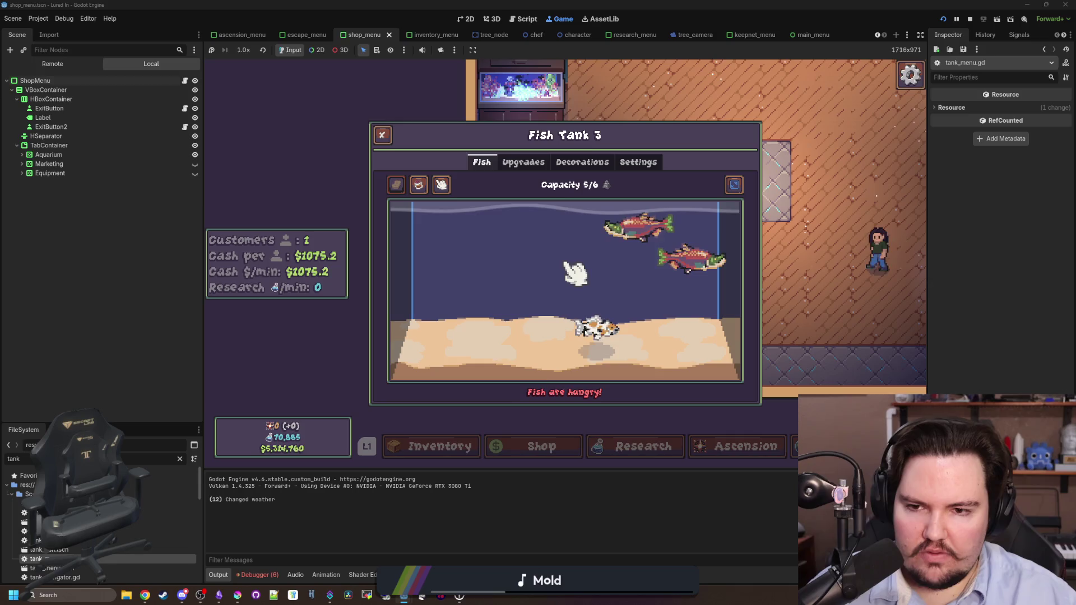
click(695, 263)
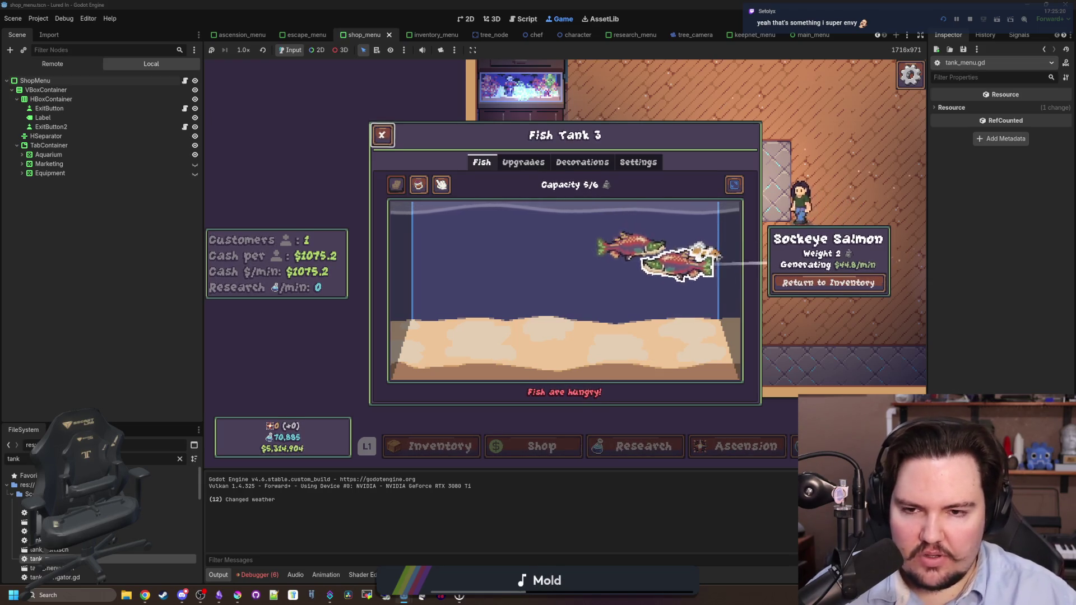
click(382, 134)
In Fish Tank 1, inspect two fish, the kelp and the Seagrass, then view Upgrades and Settings
click(535, 95)
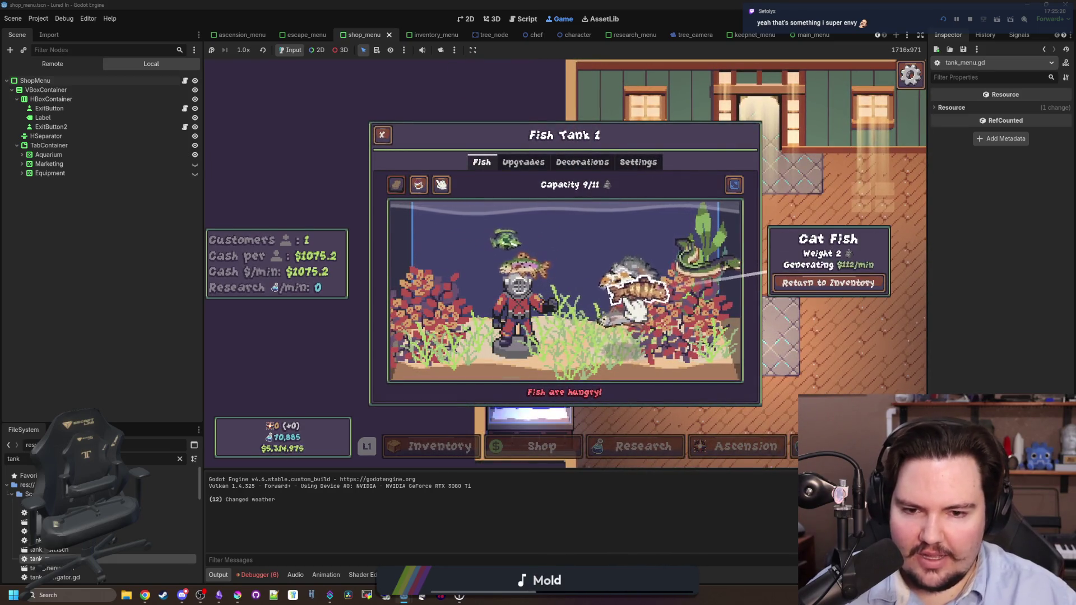
click(628, 257)
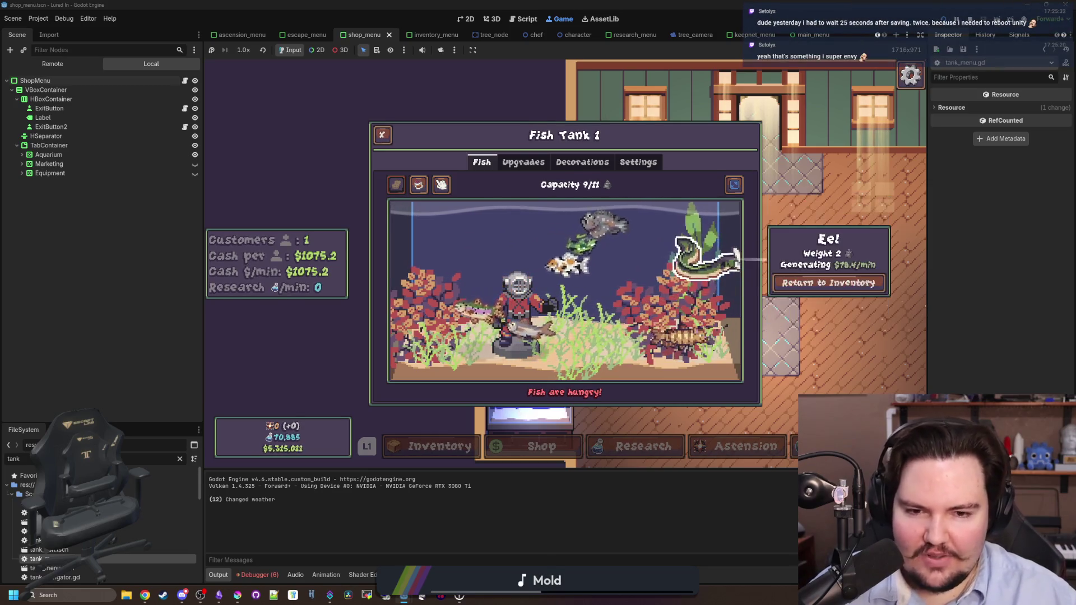
click(684, 234)
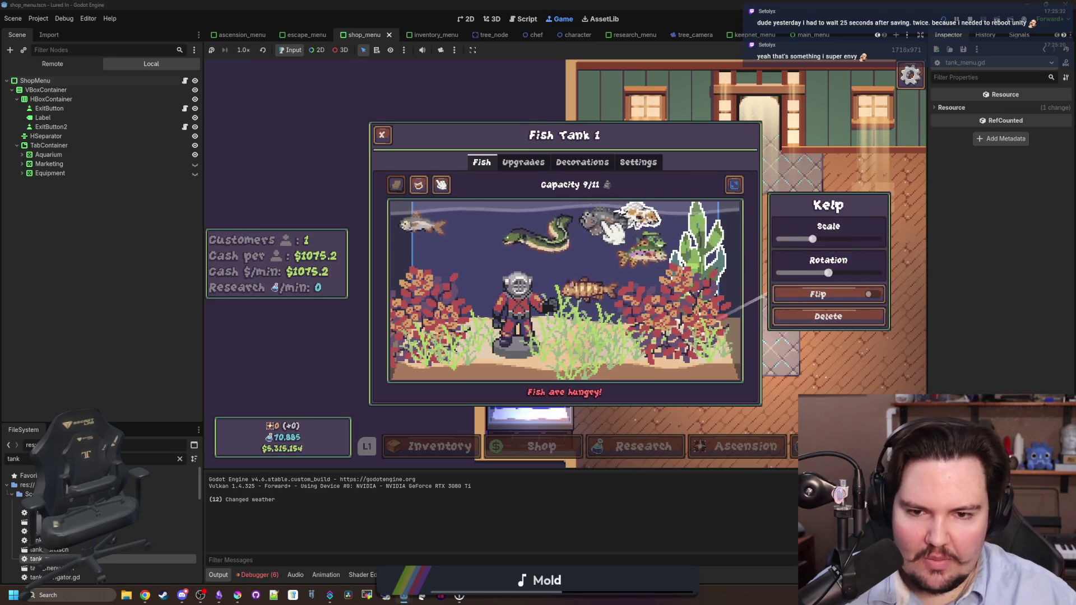
click(720, 240)
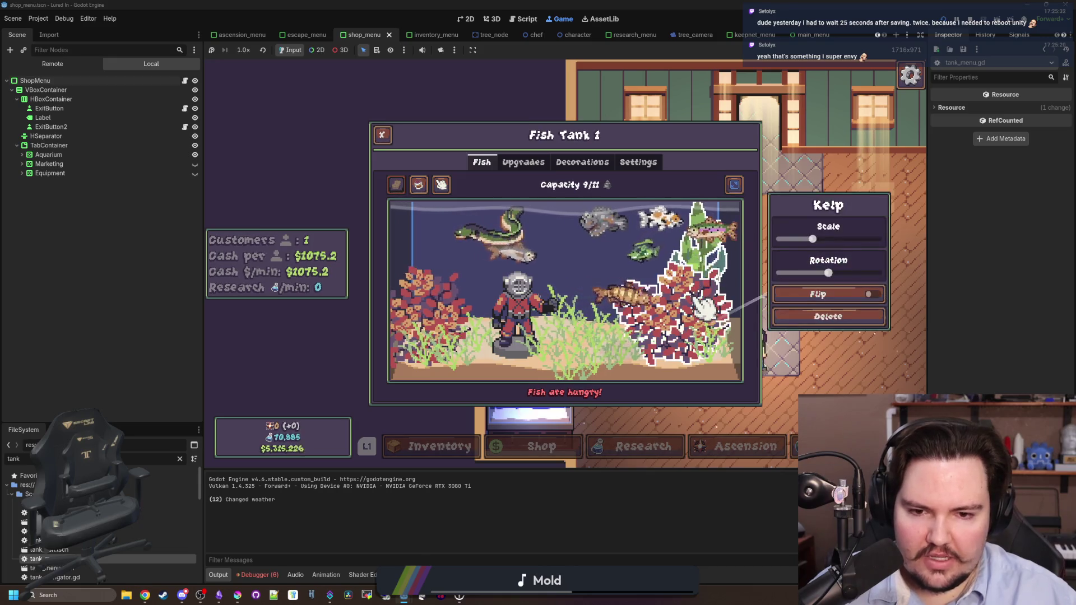
click(695, 356)
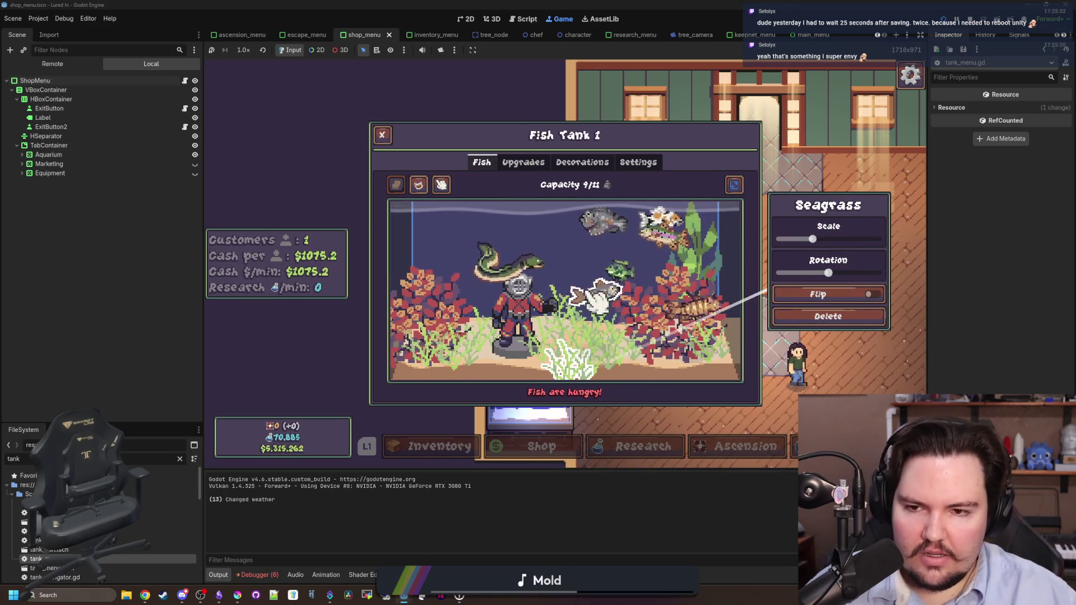
click(522, 162)
click(638, 162)
Flip Fish Tank 1 back through Upgrades to the Fish view and close it
click(522, 162)
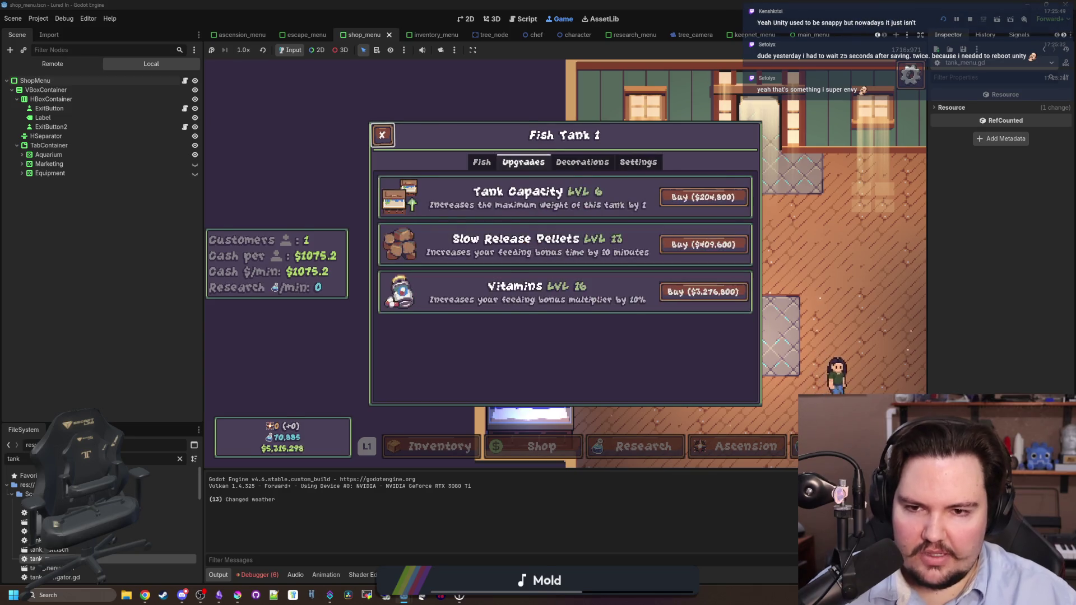
click(481, 162)
click(382, 135)
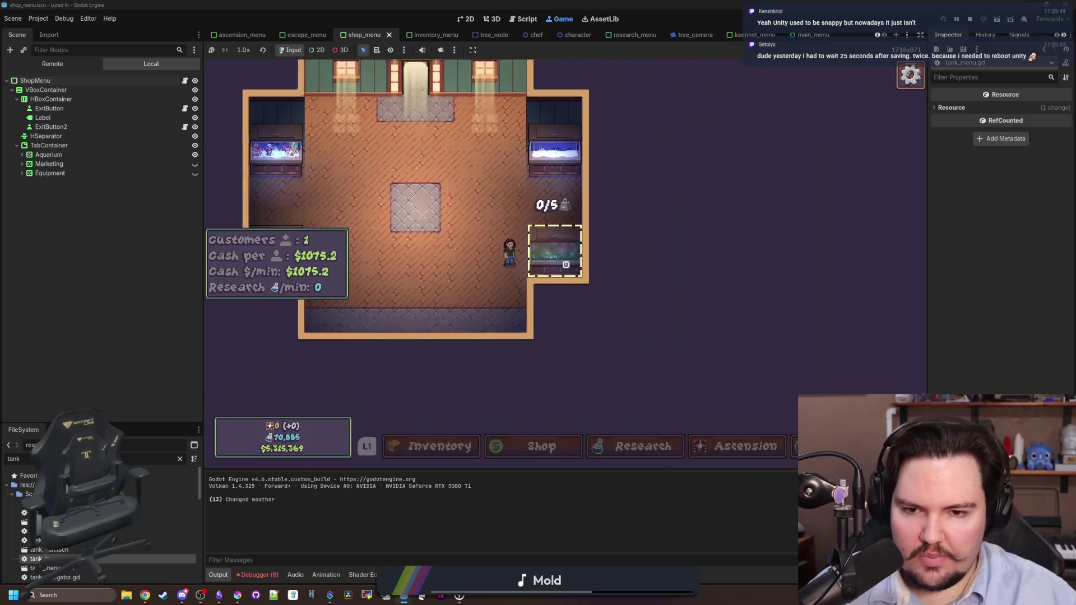
In Fish Tank 2, inspect a fish, the Stonefish and the seagrass decoration, then close it with Escape
click(565, 264)
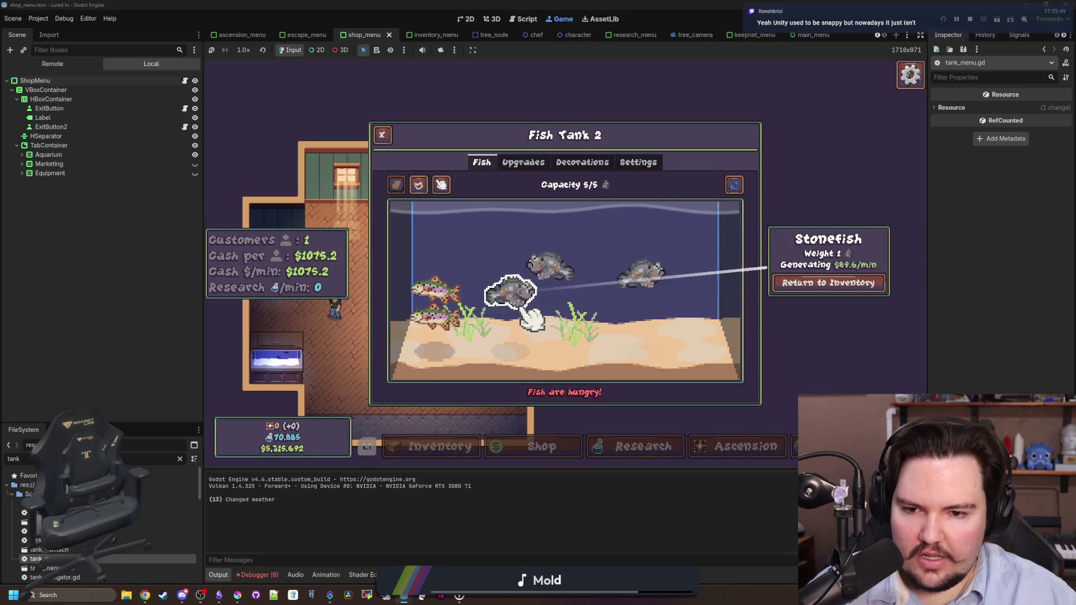
click(437, 322)
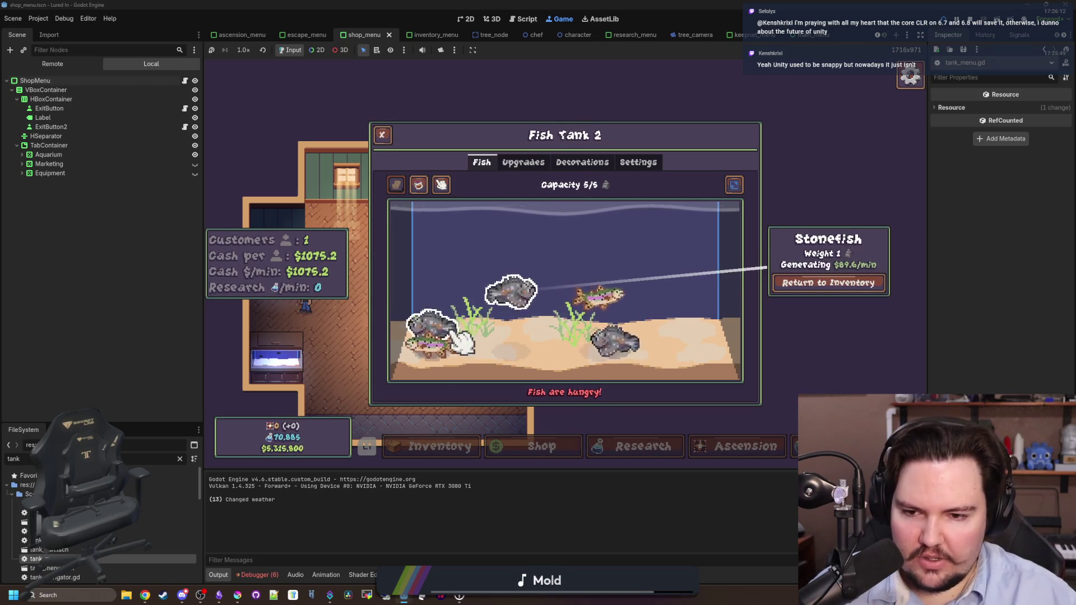
click(626, 348)
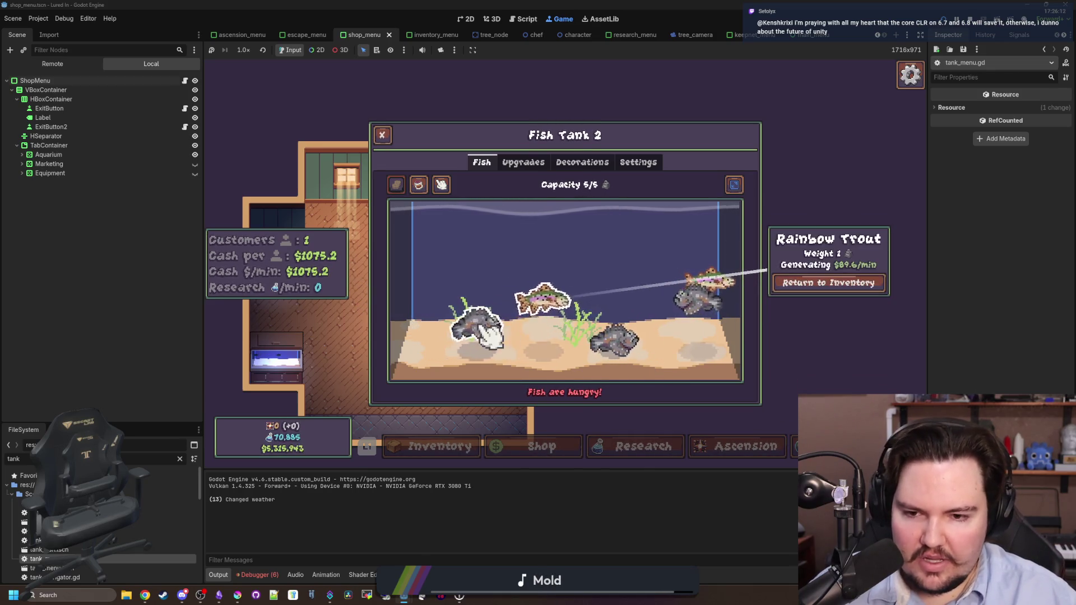
click(472, 311)
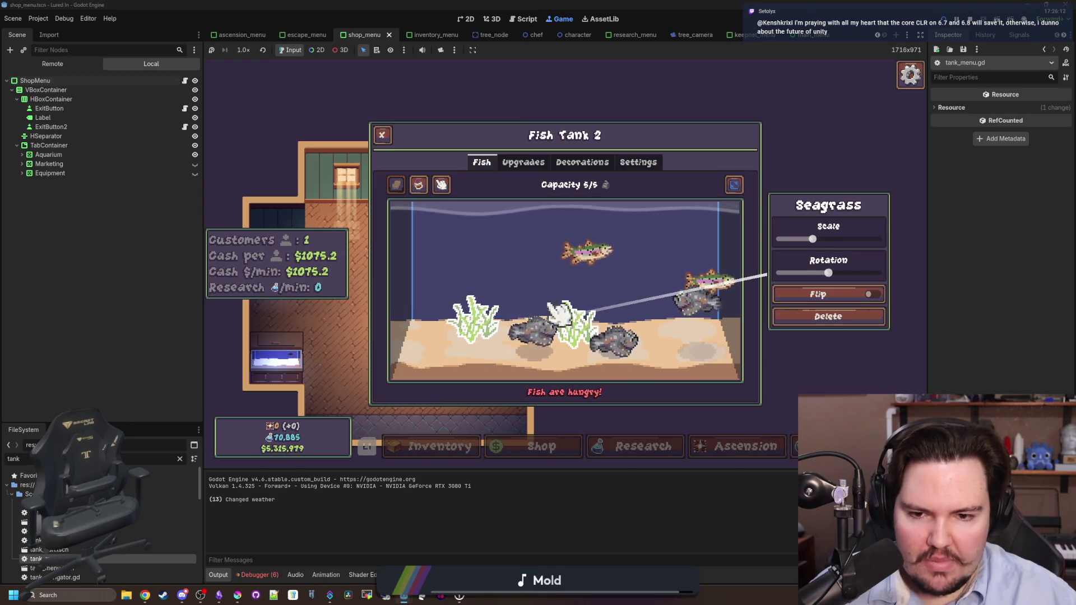
key(Escape)
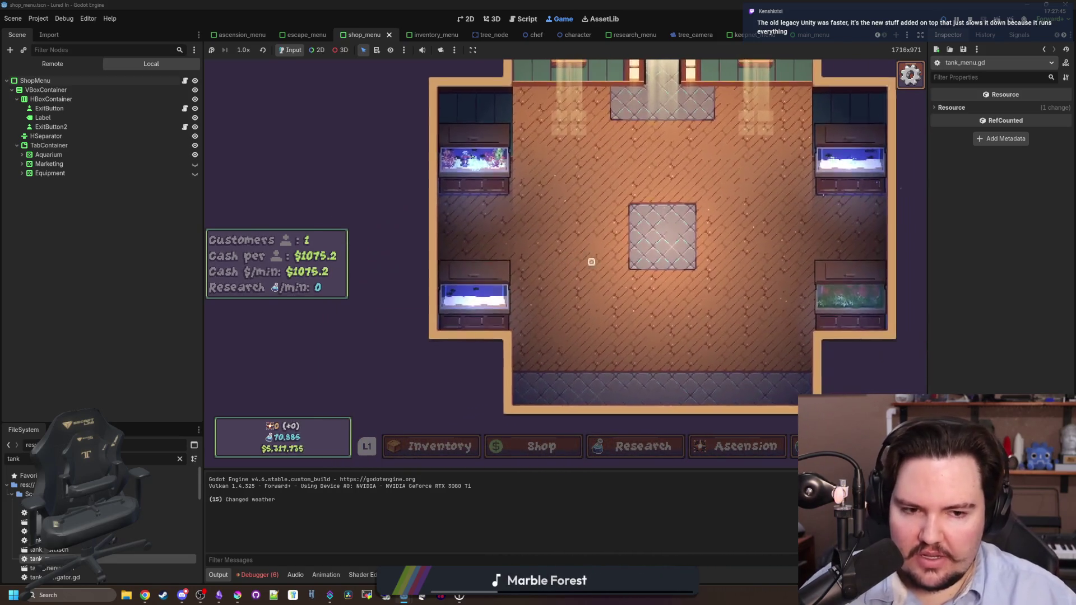
Open Fish Tank 4 and switch its interaction mode, then dismiss the Windows Start menu
click(591, 262)
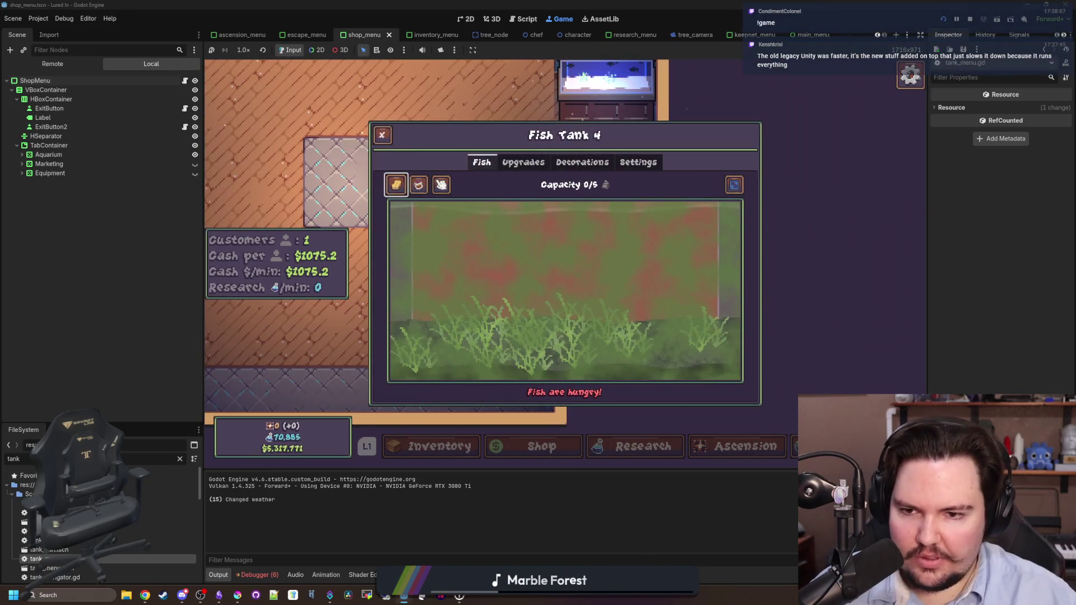
click(441, 184)
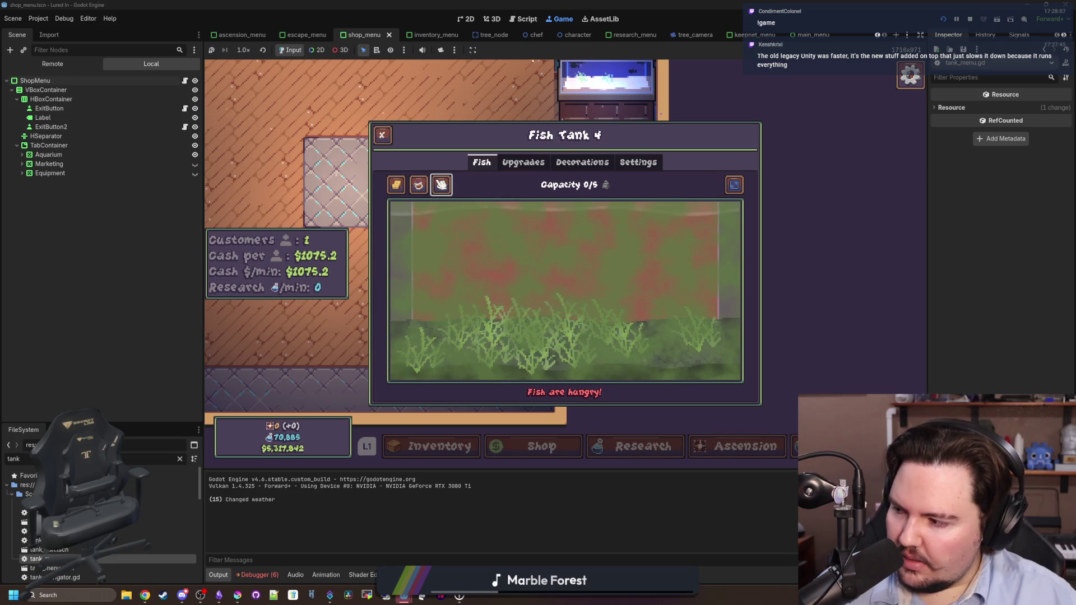
key(super)
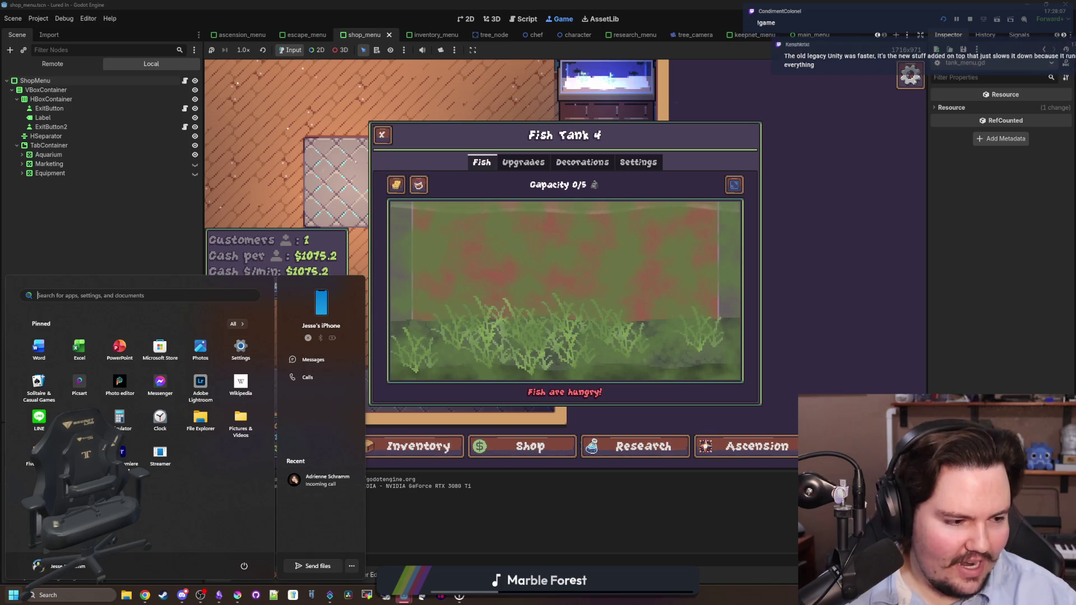
key(Escape)
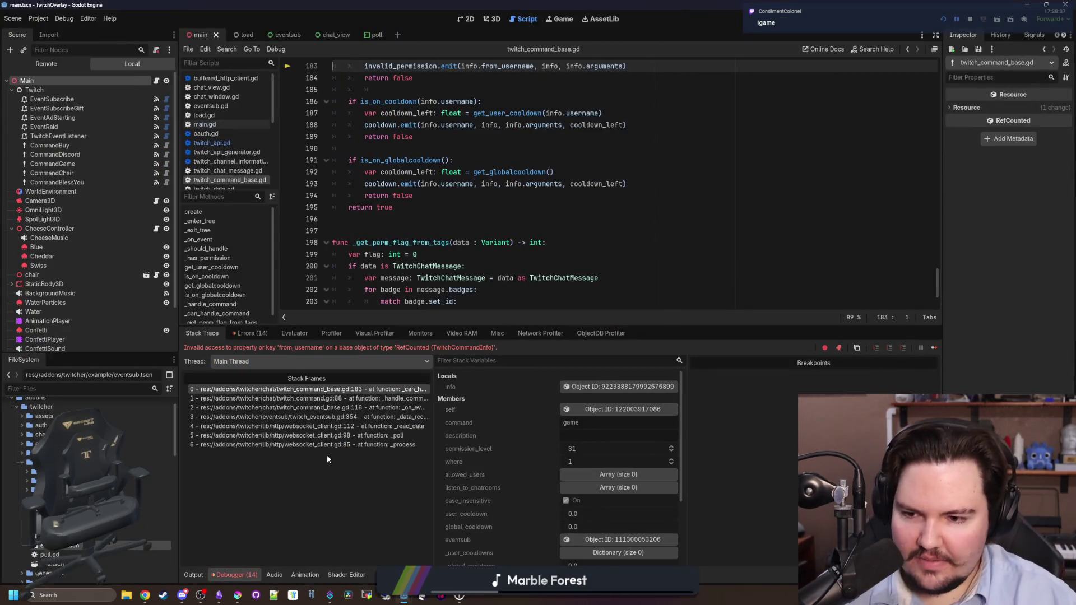
Widen the Stack Trace list and review the _process, _poll (line 98) and _read_data frames
drag(432, 447, 464, 446)
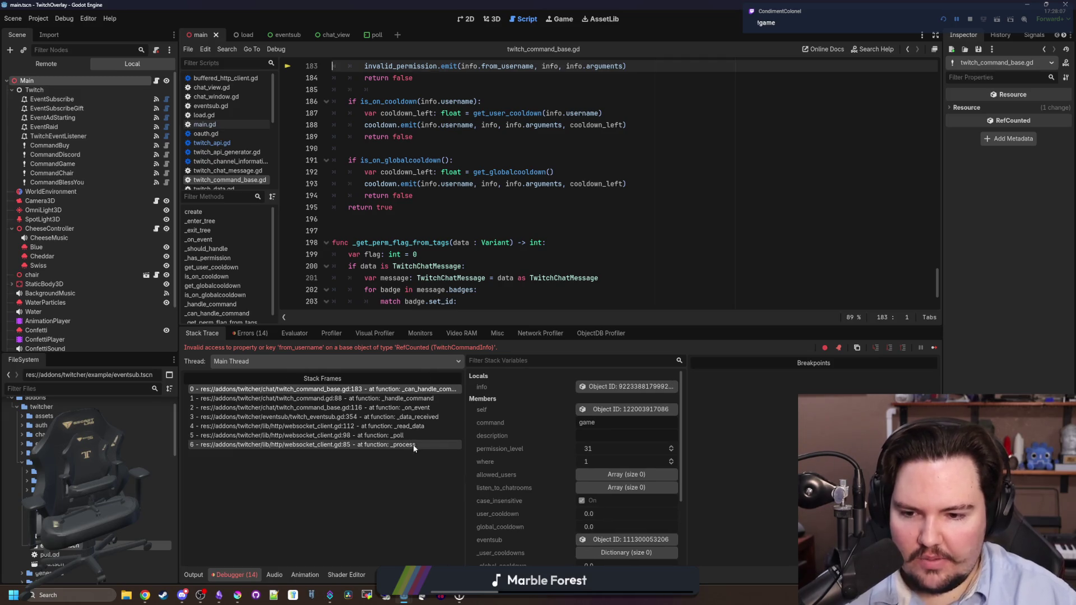
click(412, 445)
scroll(420, 292, up, 4)
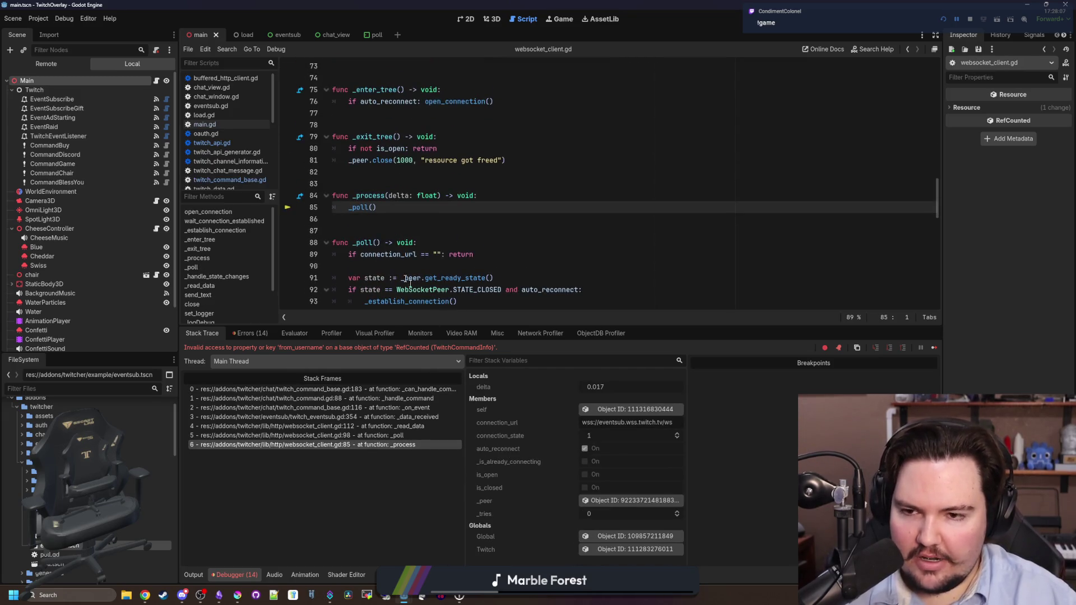
click(418, 436)
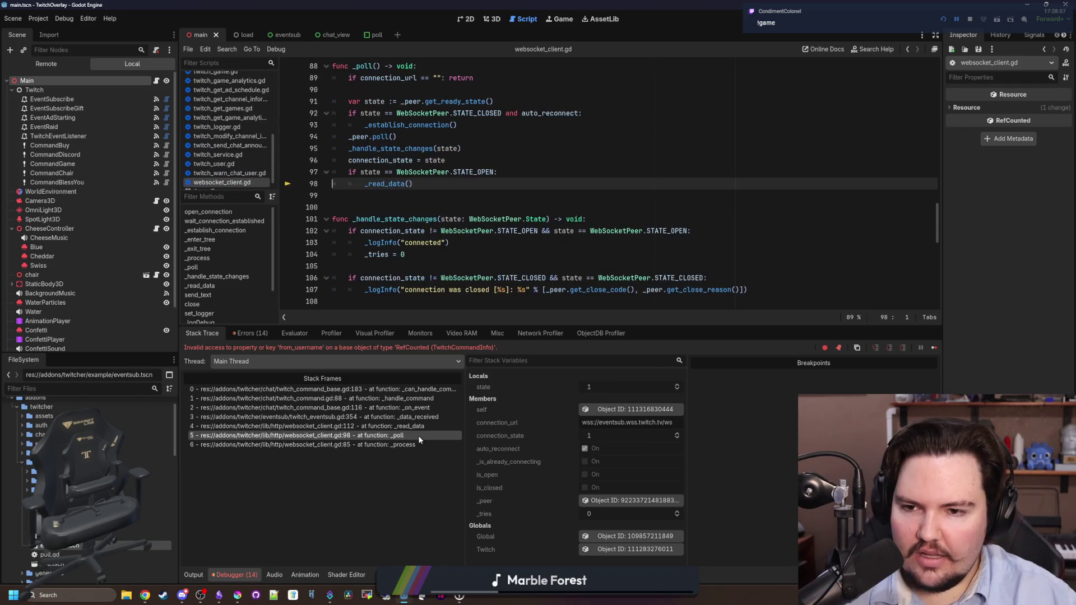
scroll(419, 257, up, 1)
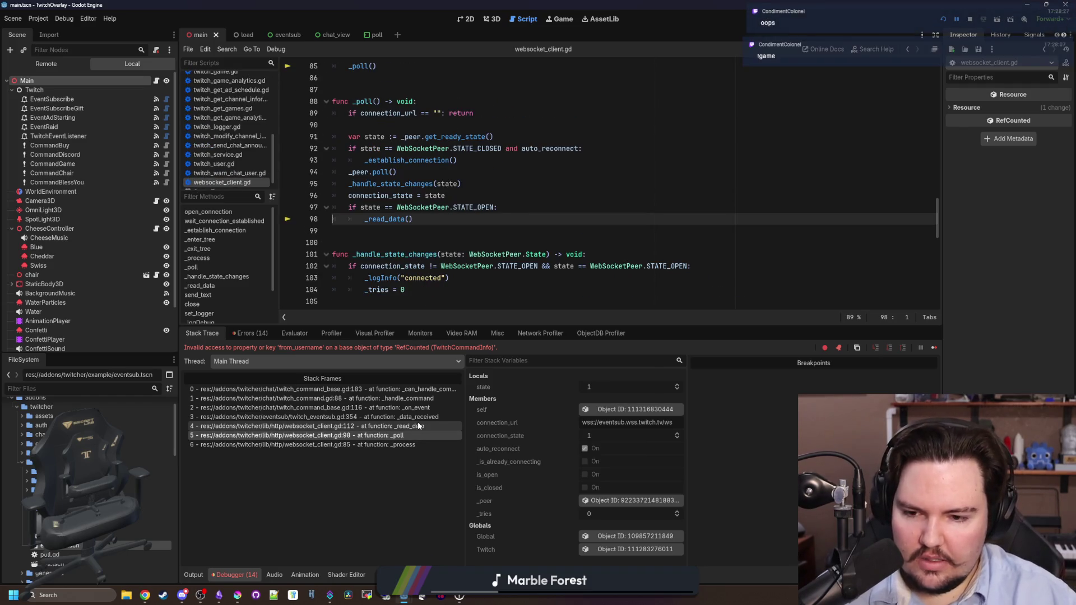
click(313, 426)
Review the _data_received and _on_event frames, then return to _can_handle_command's cooldown check at lines 183–187
drag(465, 421, 506, 419)
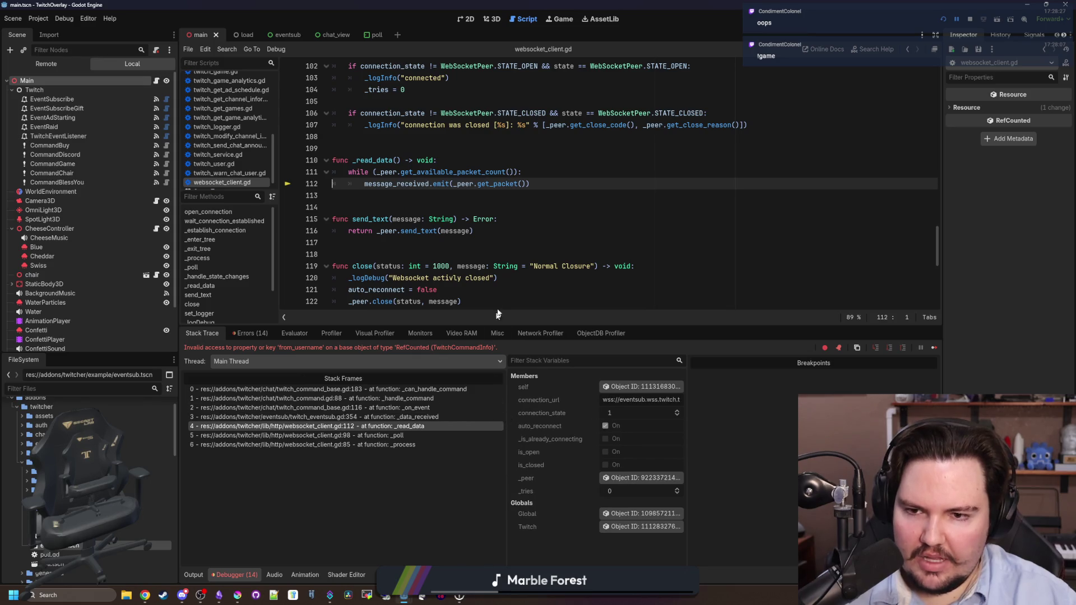
click(439, 416)
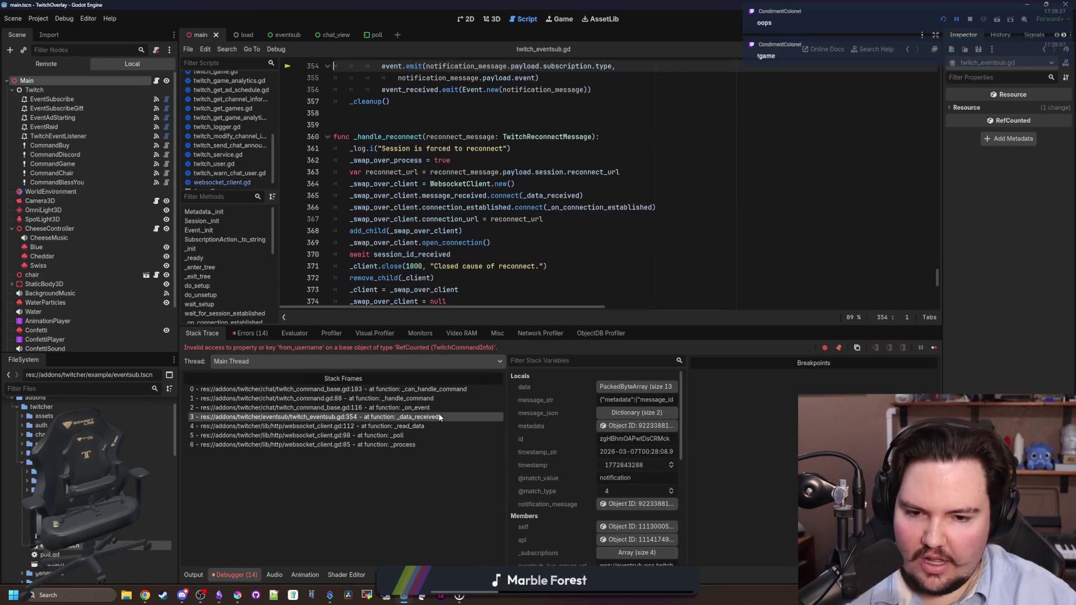
scroll(537, 238, up, 4)
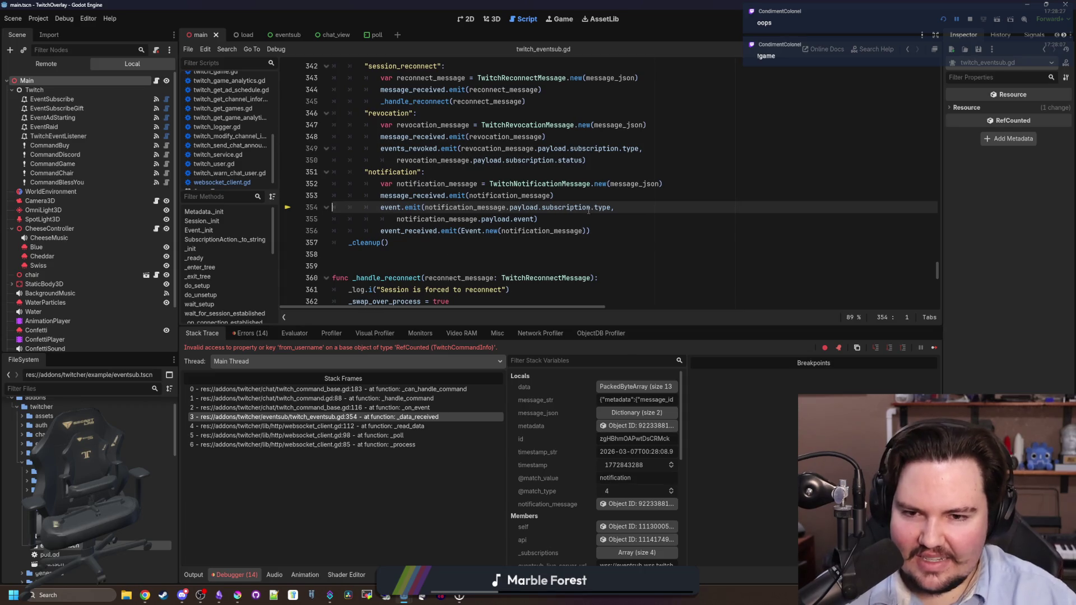
click(433, 408)
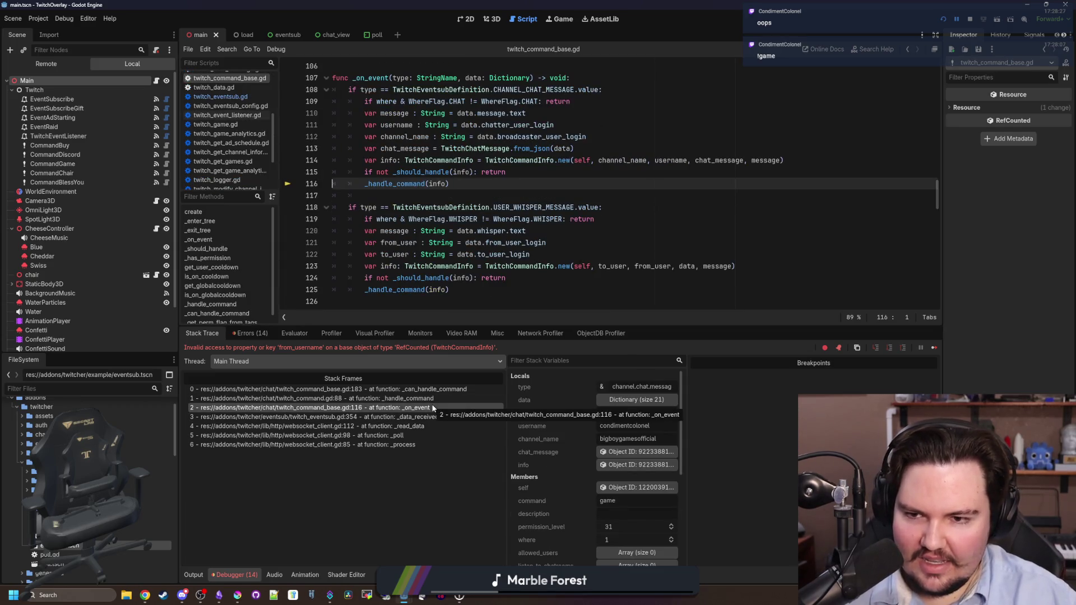
click(434, 389)
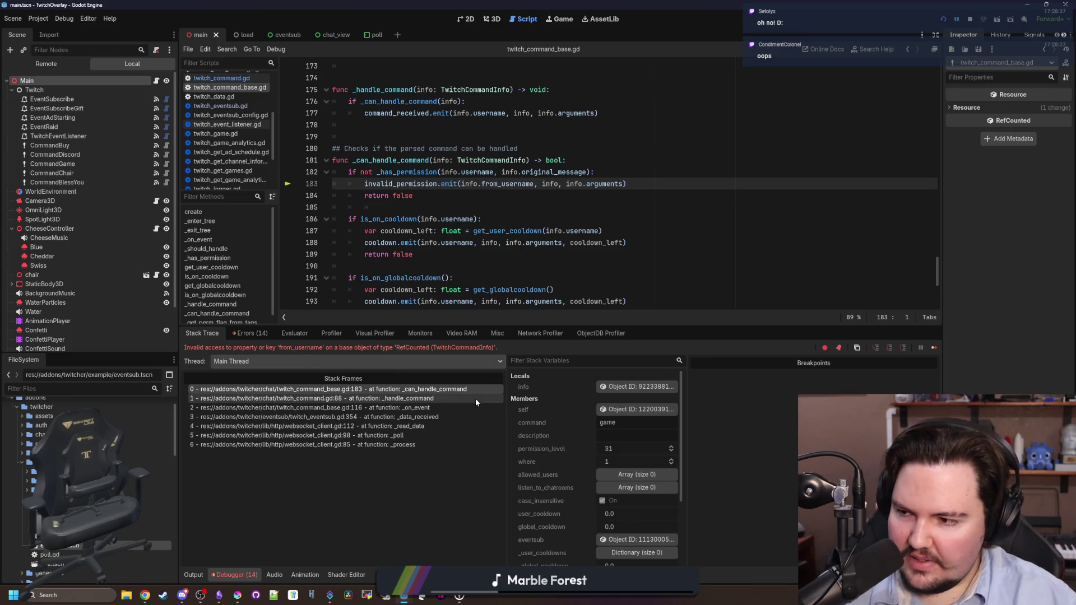
click(567, 230)
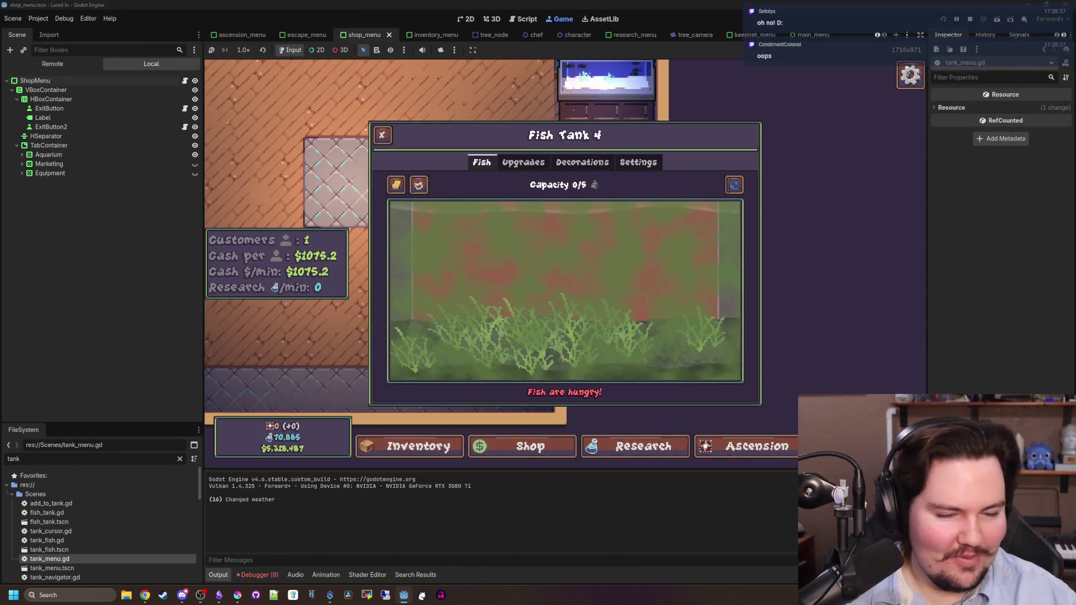
Close Fish Tank 4 and bring the TwitchOverlay editor forward on twitch_command_base.gd
click(382, 135)
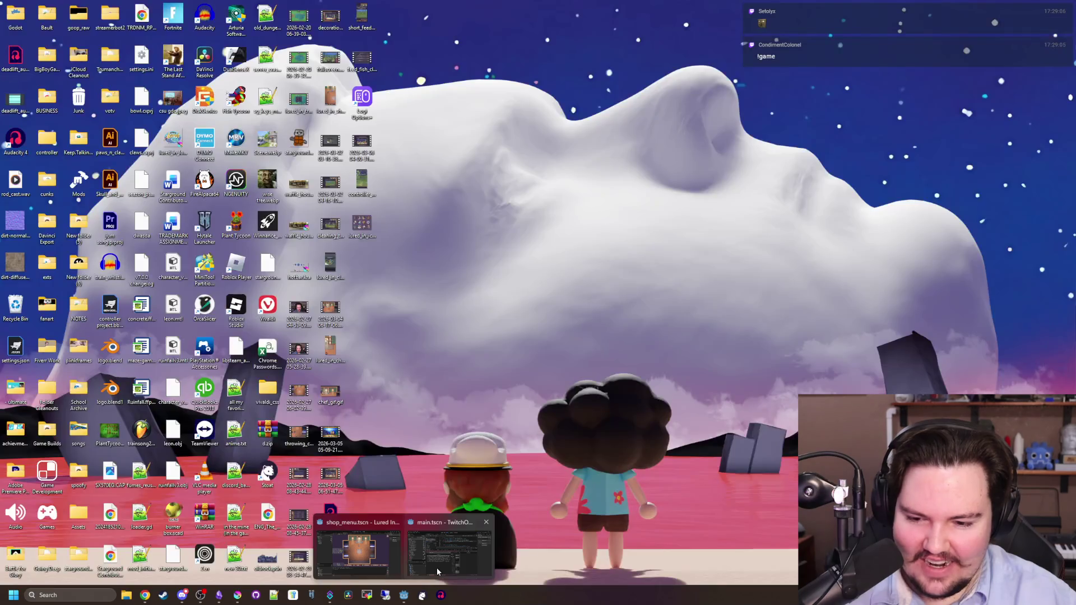
click(436, 567)
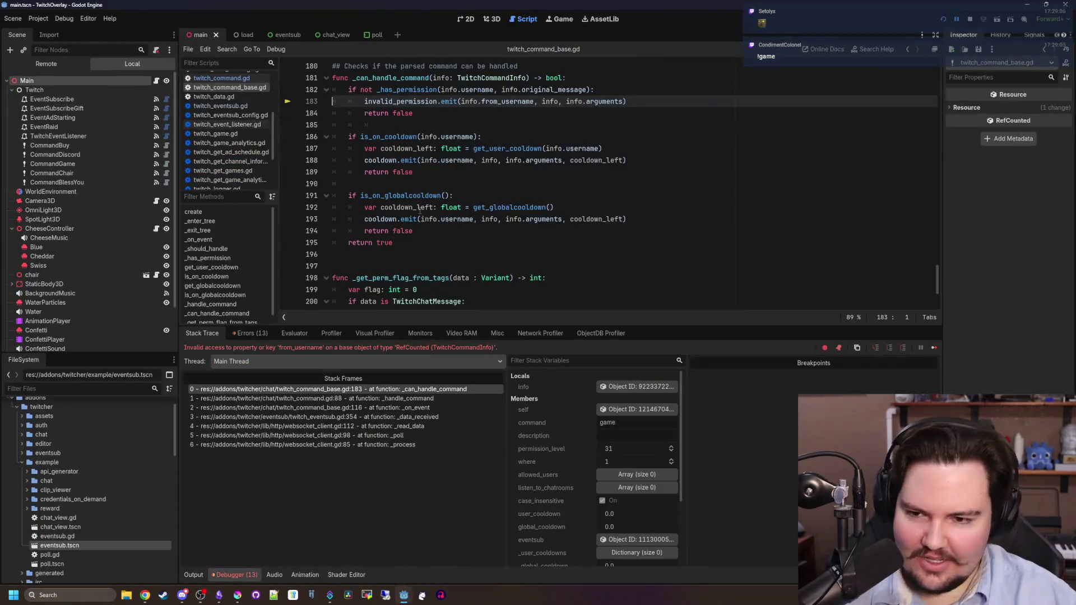
click(415, 230)
click(409, 254)
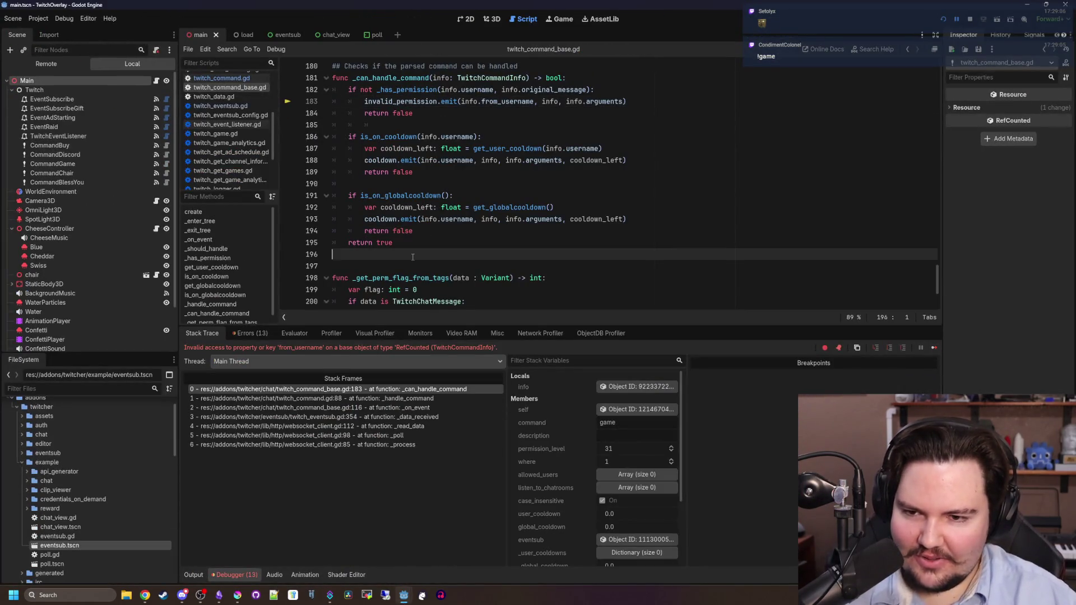
key(ctrl+s)
click(381, 444)
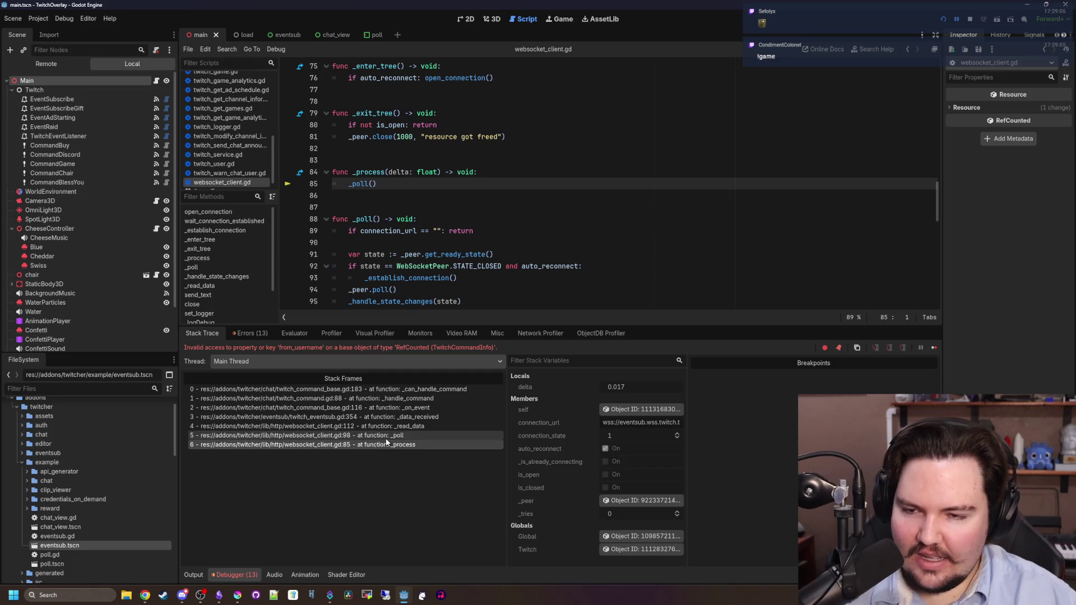
click(401, 436)
click(404, 428)
click(434, 416)
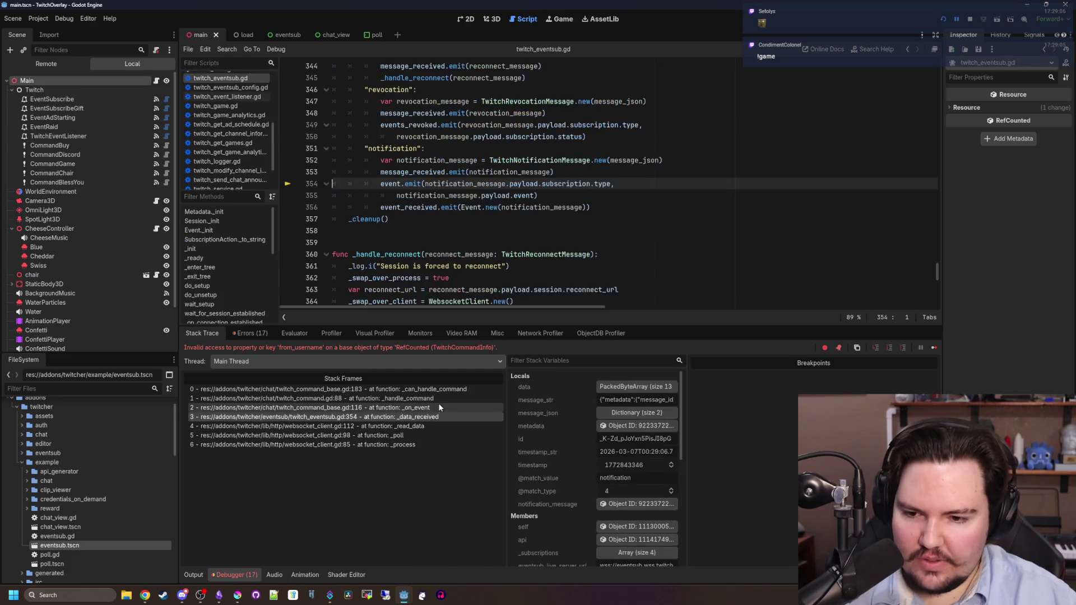
click(438, 408)
click(439, 398)
click(440, 389)
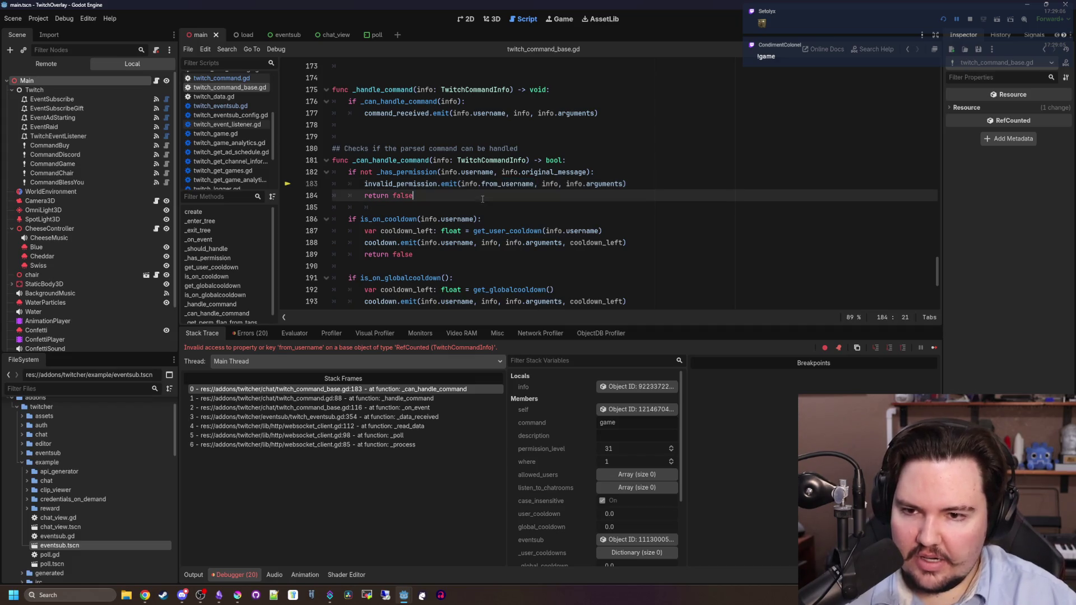
ctrl+click(452, 184)
Check the TwitchCommandInfo class members, then return to twitch_command_base.gd
key(alt+Left)
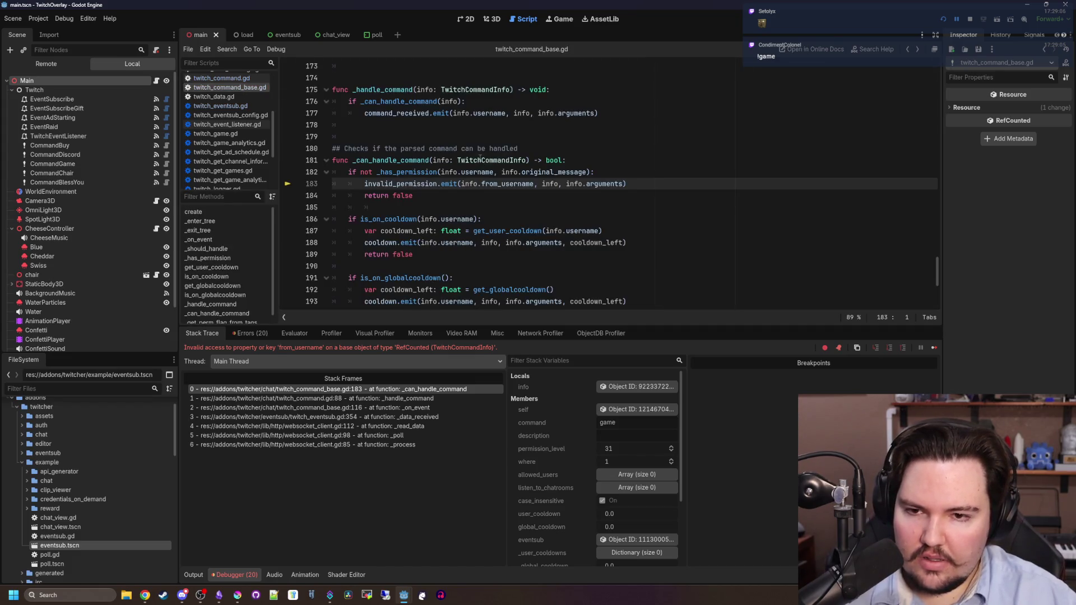
ctrl+click(472, 171)
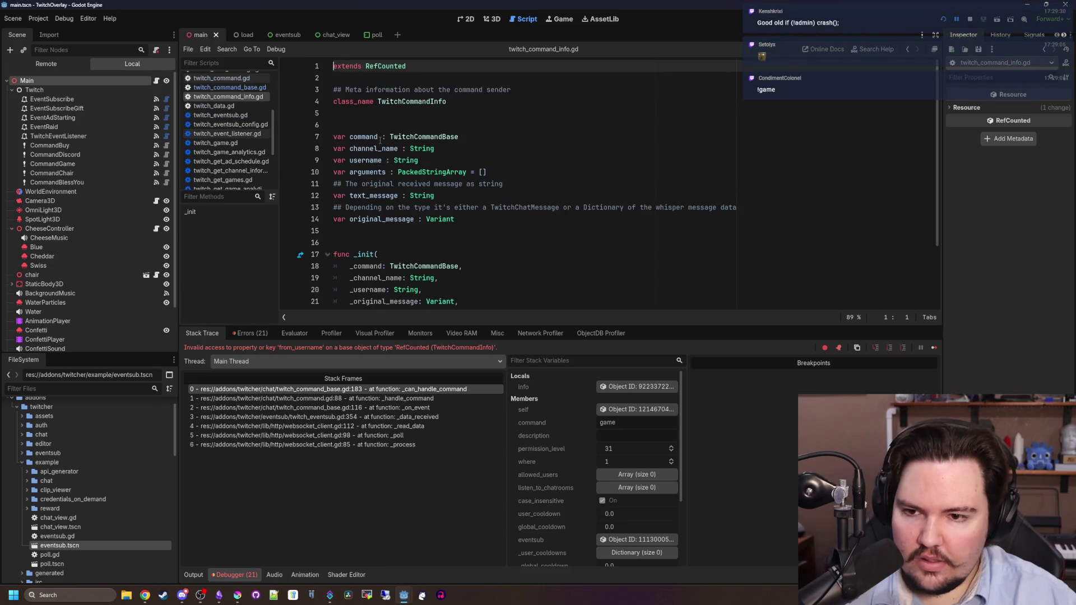
key(alt+Left)
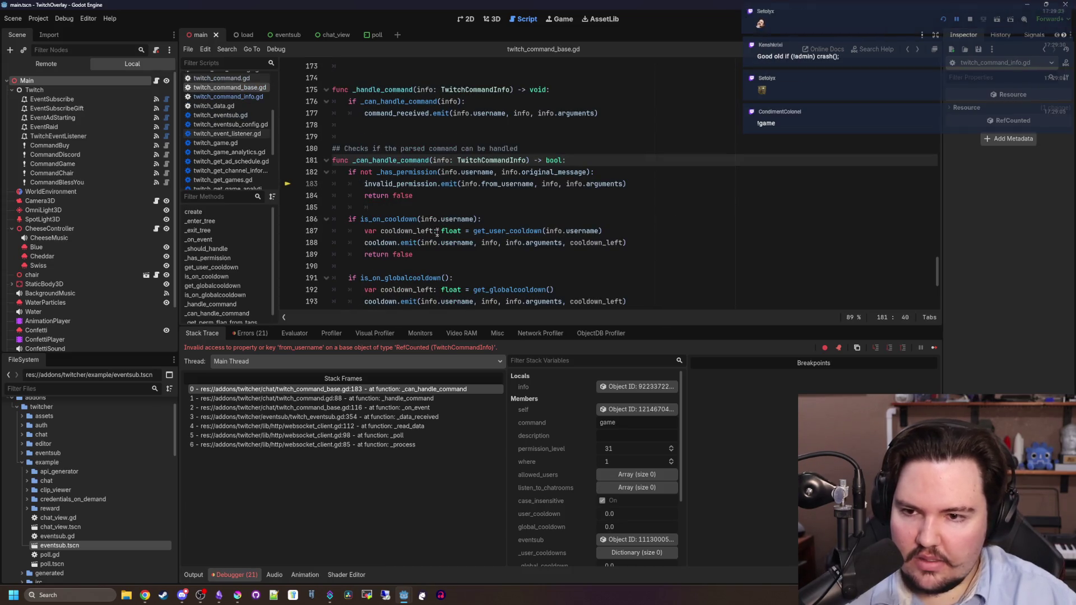
Change line 183 to info.username instead of info.from_username, save, and switch to Lured In
scroll(273, 132, up, 2)
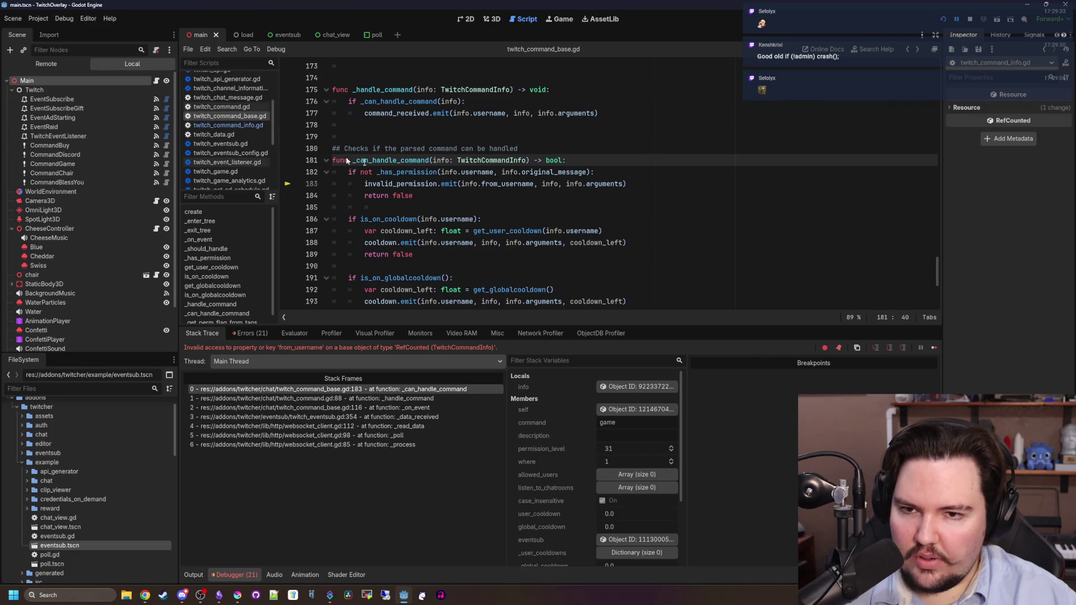
scroll(561, 185, up, 5)
scroll(560, 185, down, 4)
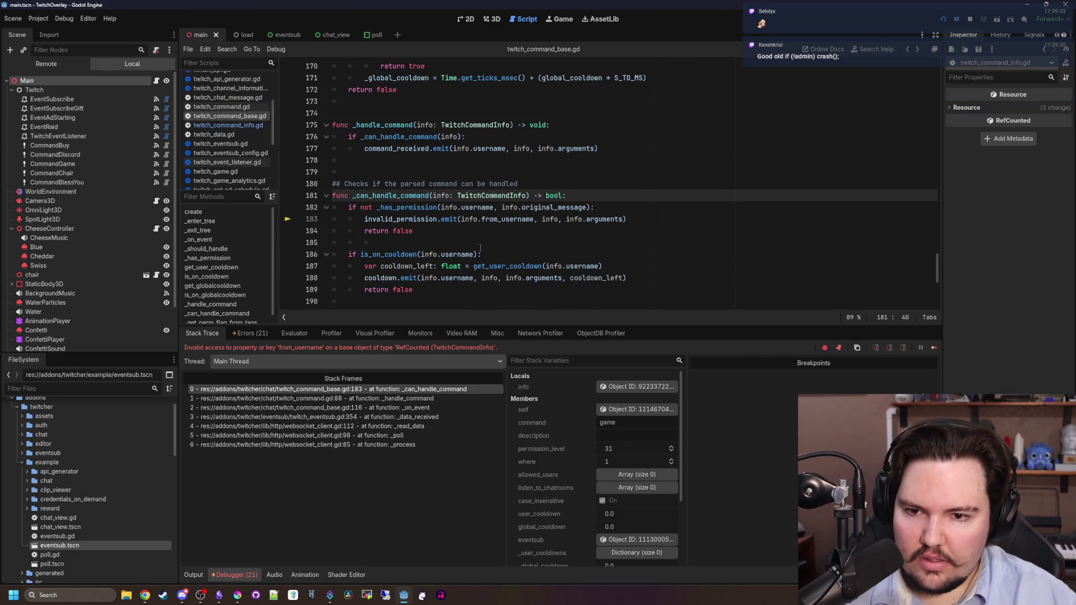
click(503, 220)
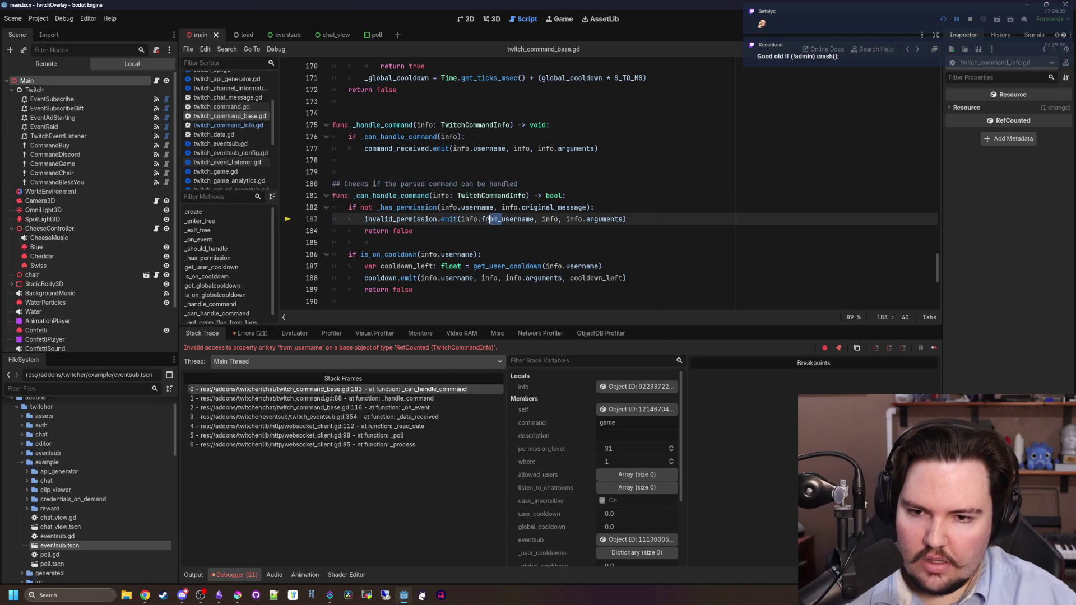
click(489, 239)
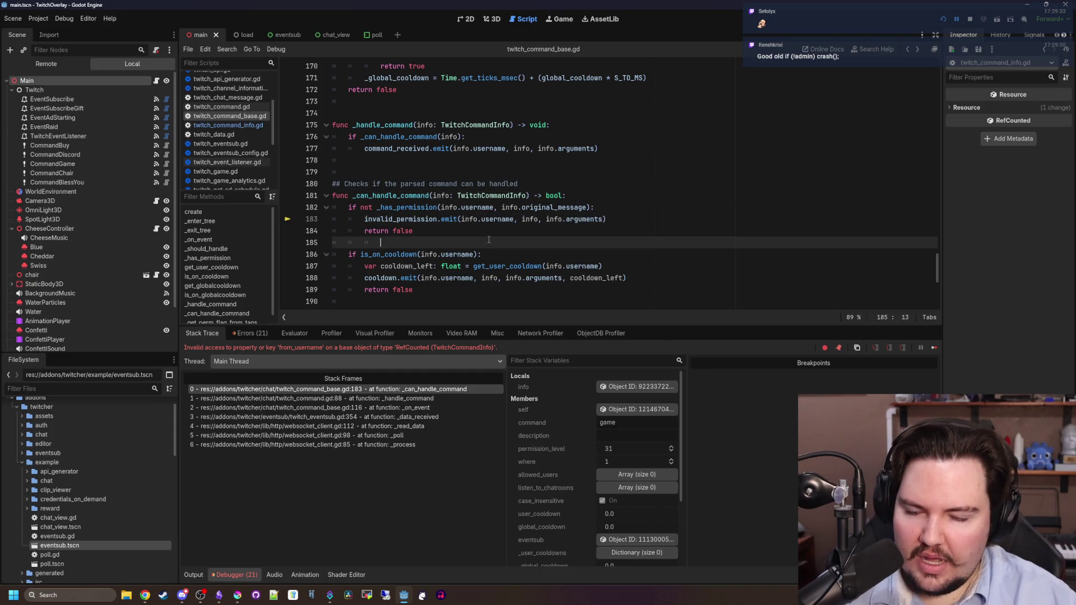
key(ctrl+s)
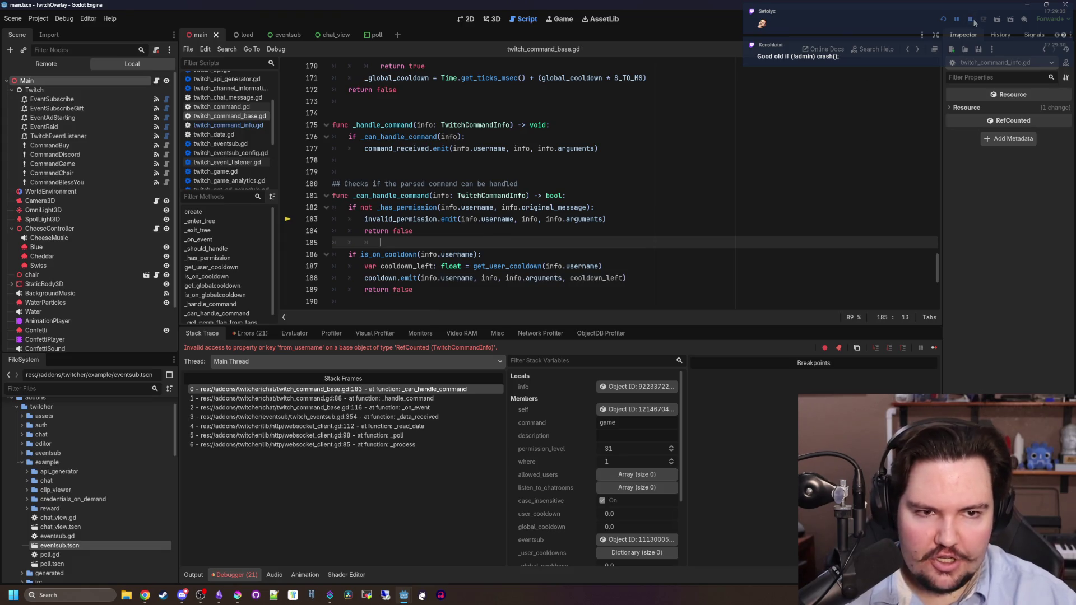
key(alt+Tab)
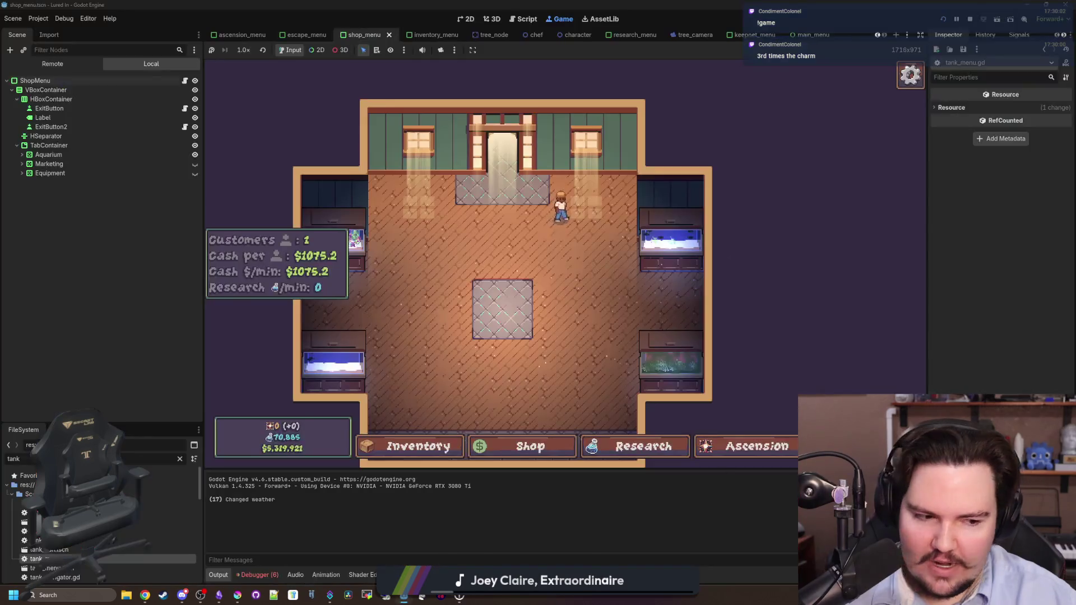
Switch from the Lured In game back to the TwitchOverlay script editor
key(alt+Tab)
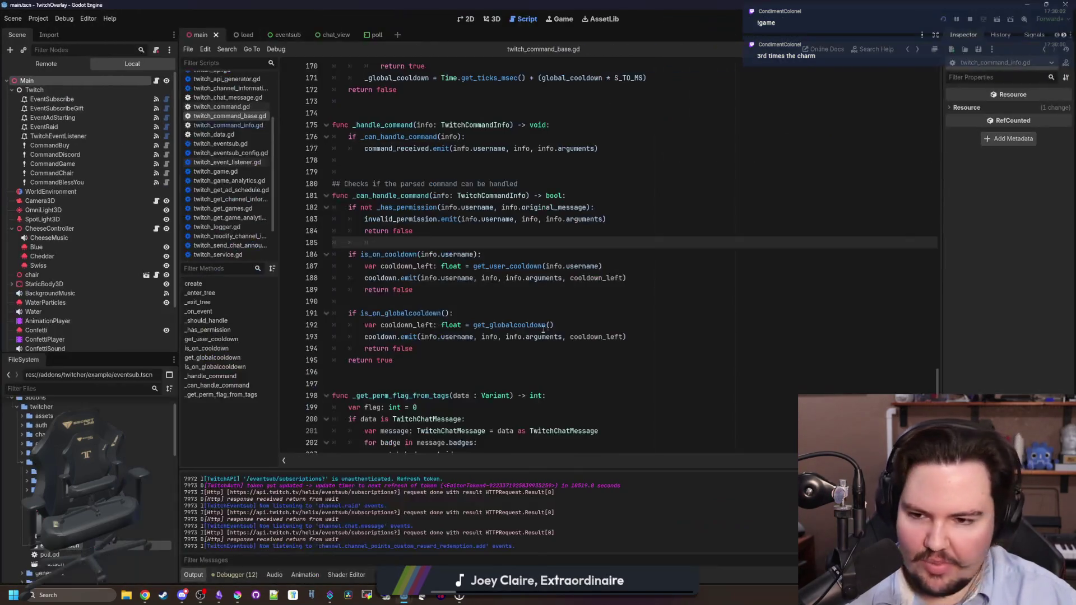
click(243, 576)
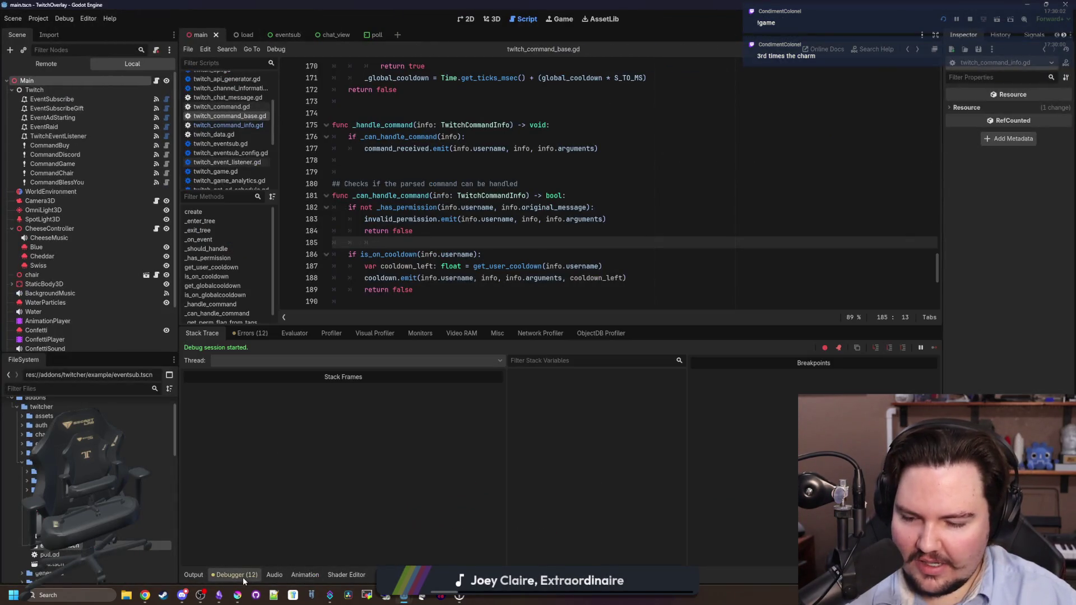
click(191, 574)
scroll(292, 539, up, 3)
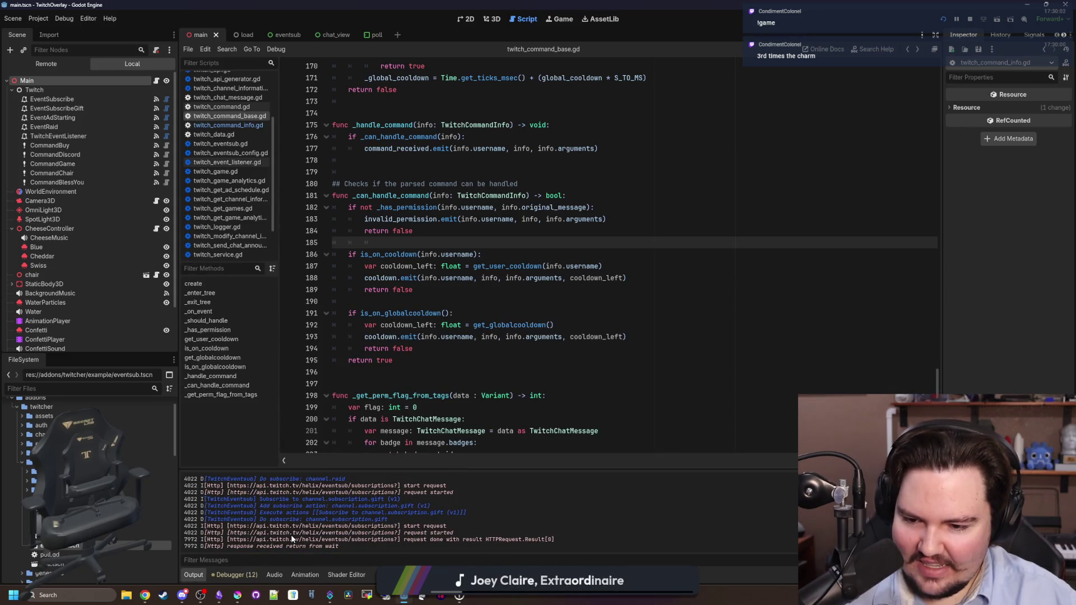
scroll(316, 503, down, 5)
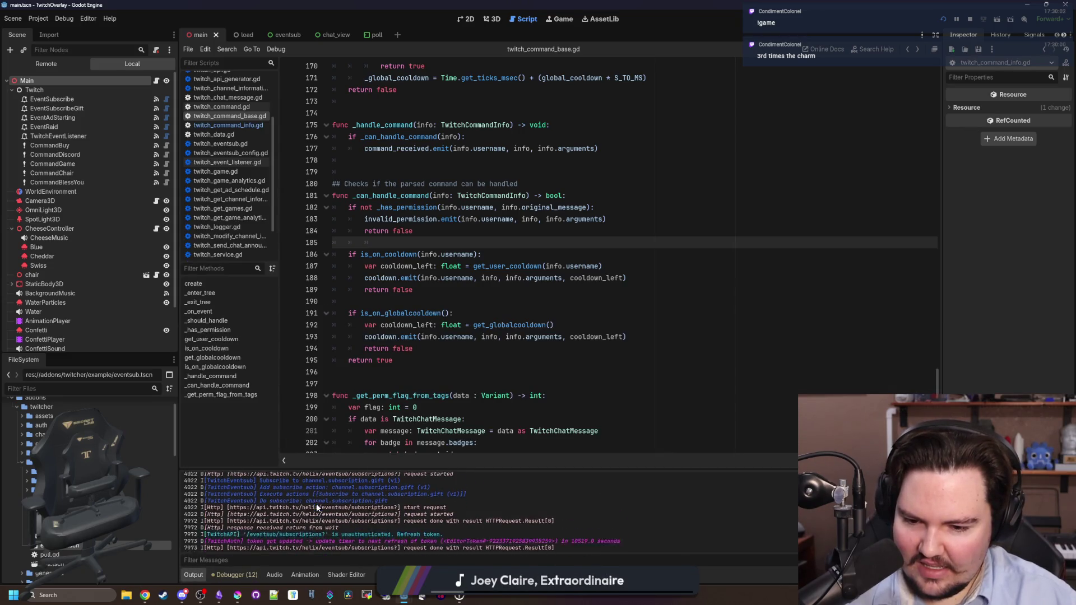
click(494, 290)
click(493, 243)
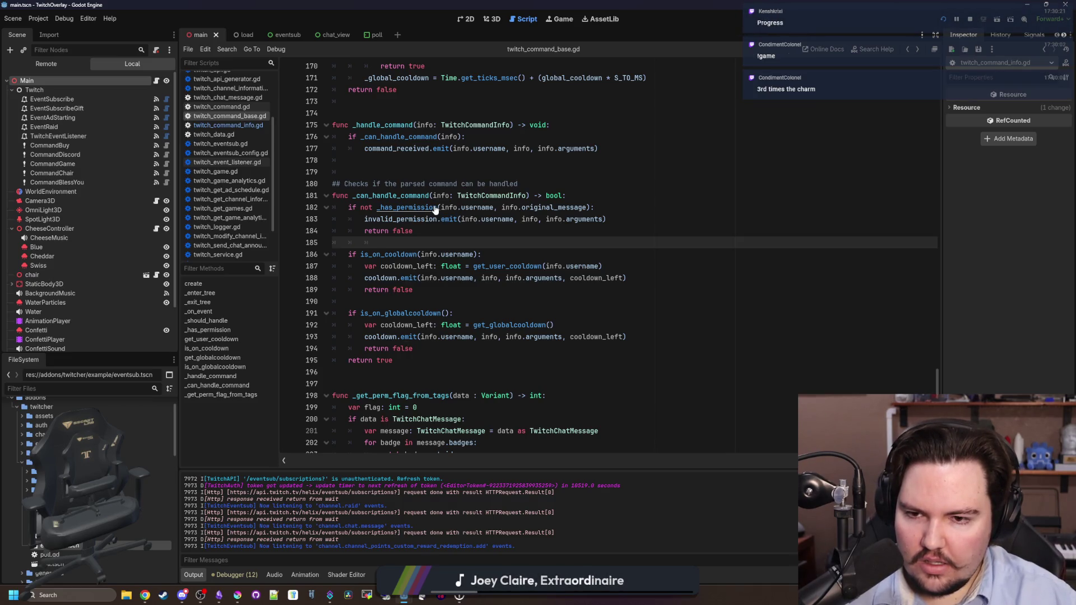
click(463, 184)
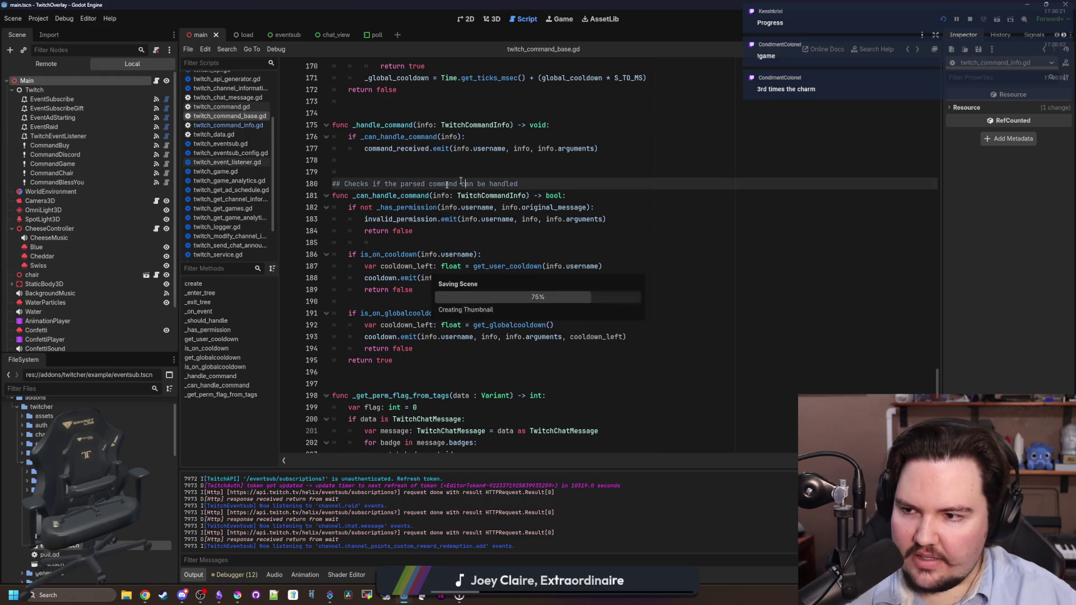
Clear every Permission Level flag on the CommandGame and CommandBuy nodes
click(84, 163)
drag(943, 316, 675, 297)
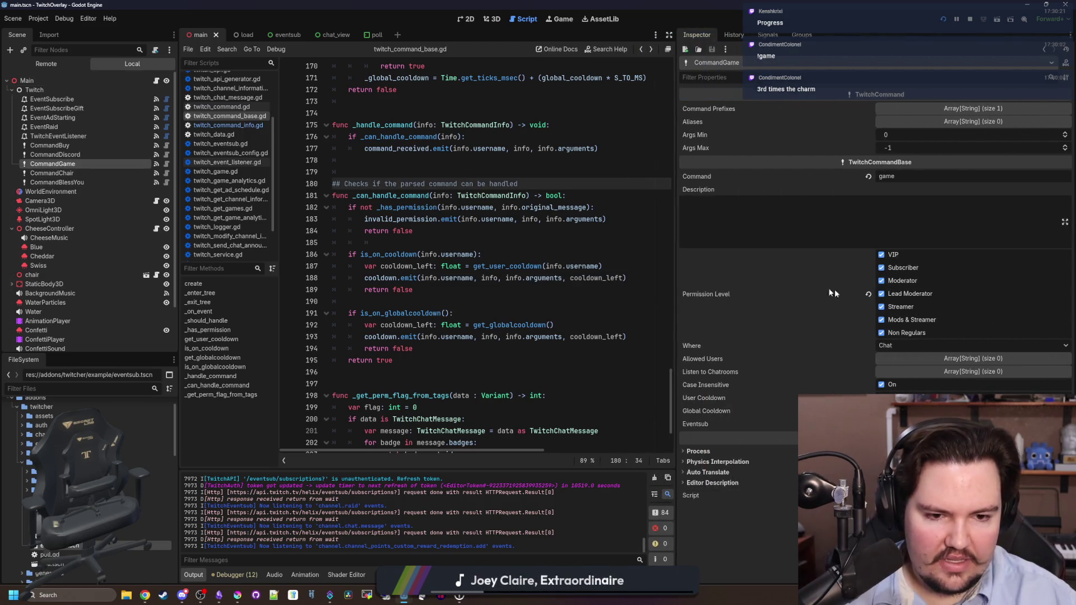
click(868, 293)
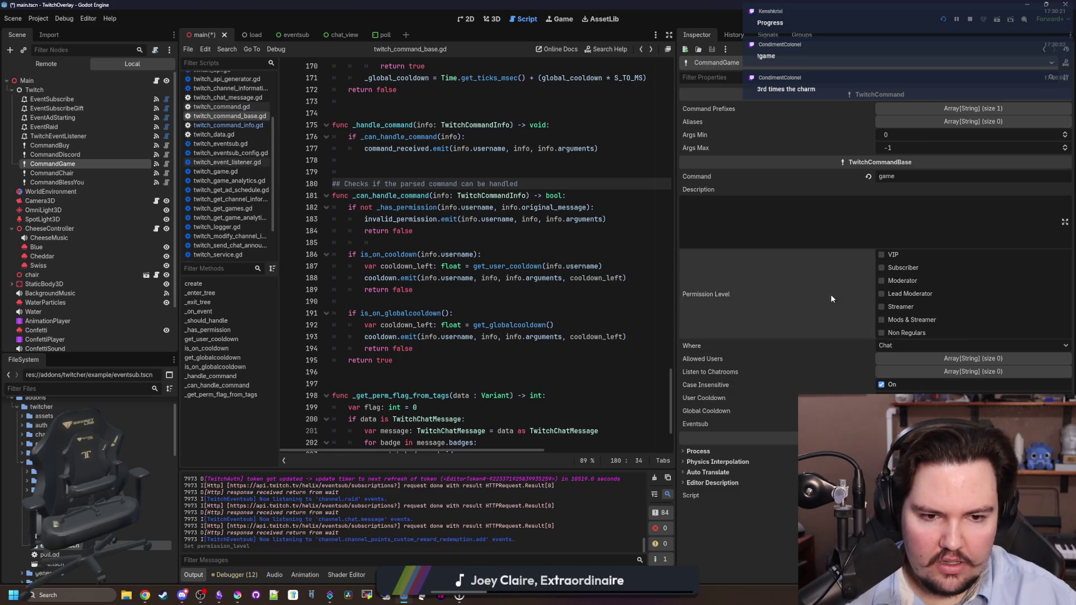
click(55, 183)
shift+click(73, 146)
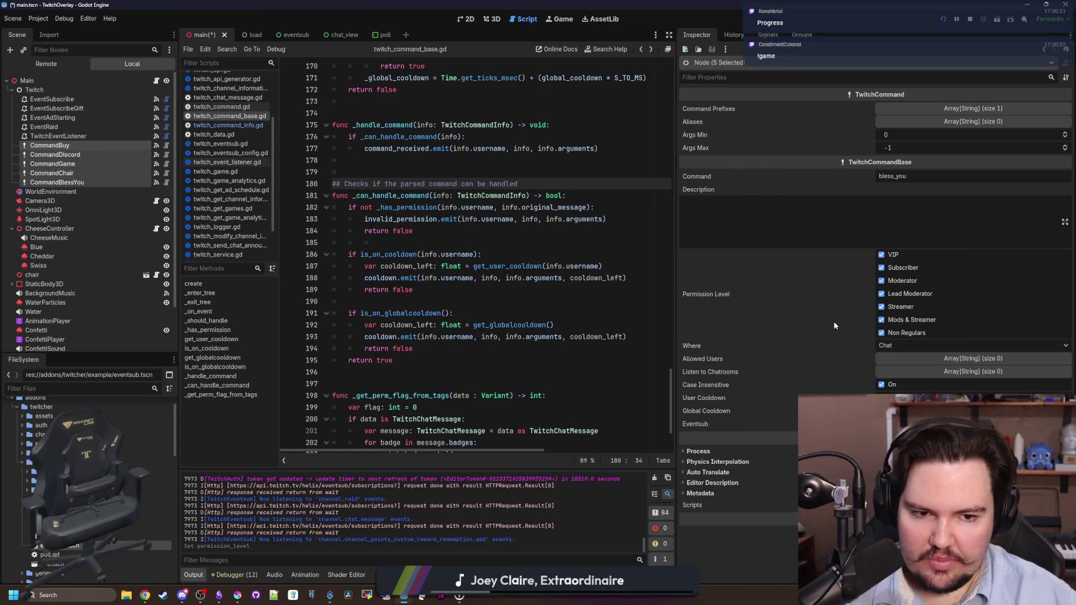
click(67, 145)
click(868, 294)
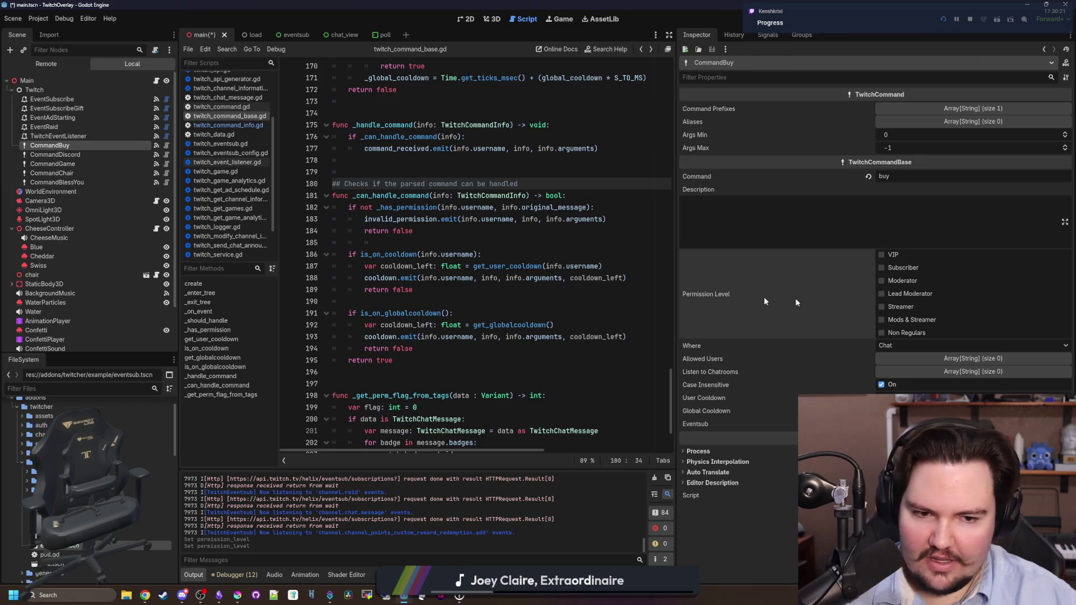
Clear the Permission Level flags on CommandDiscord, CommandChair and CommandBlessYou, then save main.tscn
click(59, 154)
click(868, 293)
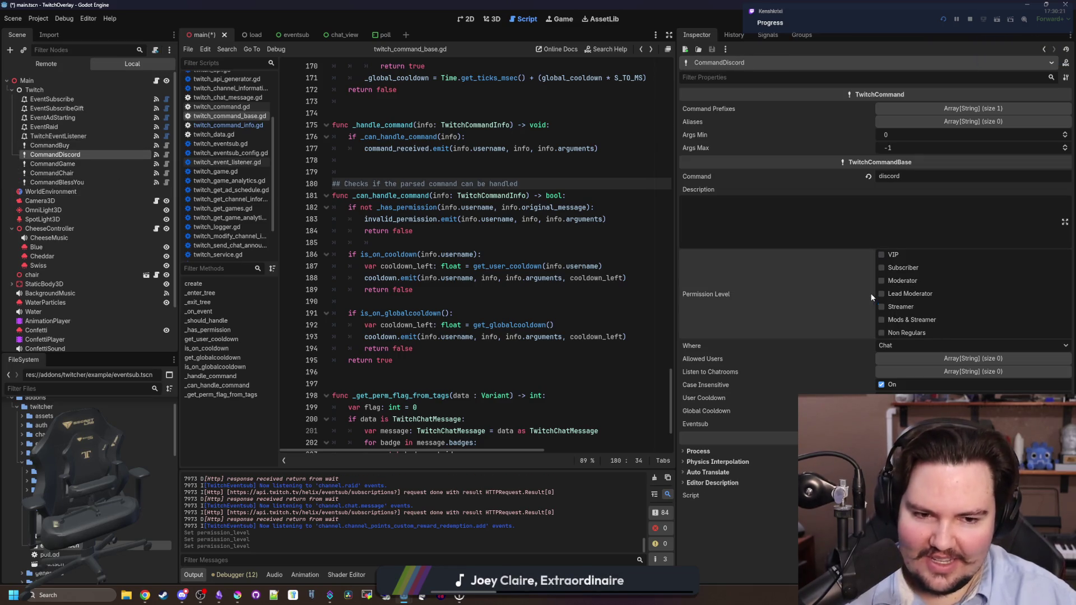
click(56, 173)
click(868, 293)
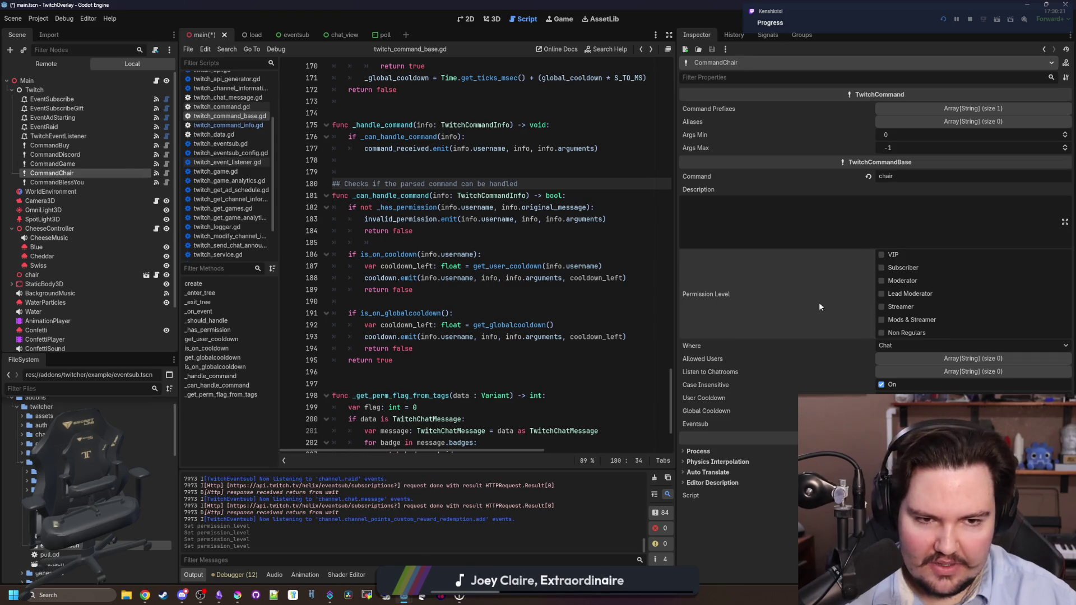
click(101, 183)
click(868, 293)
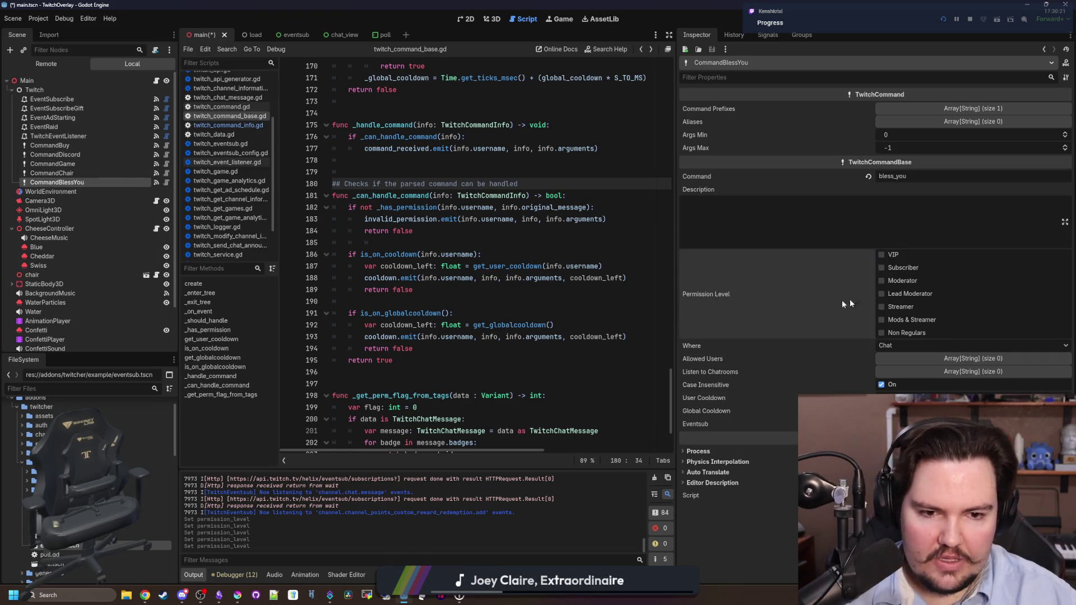
key(ctrl+s)
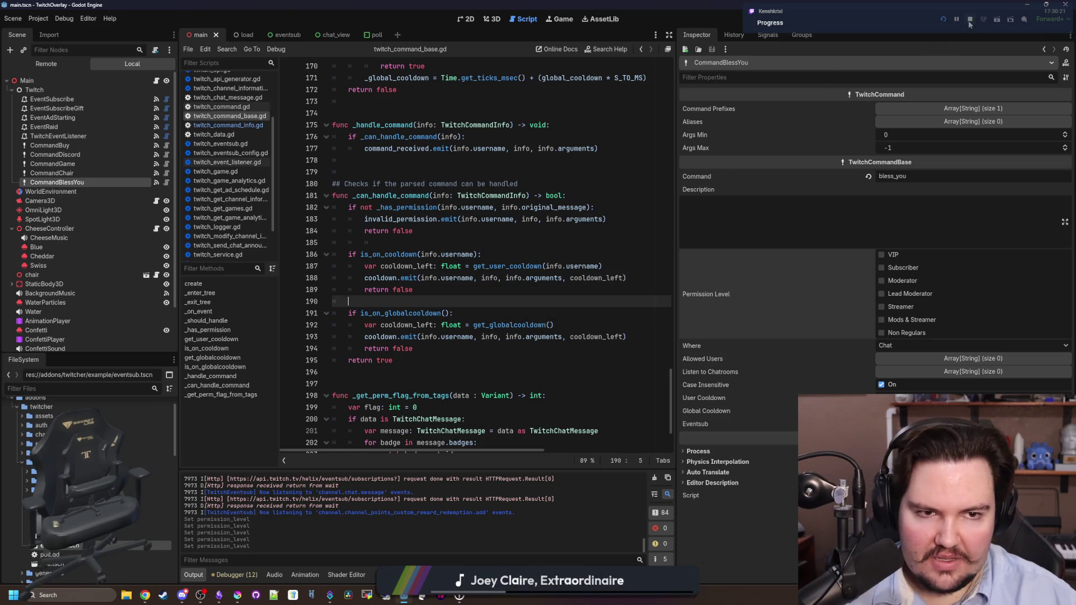
Return to the Lured In running game and zoom out to show the full shop room
key(alt+Tab)
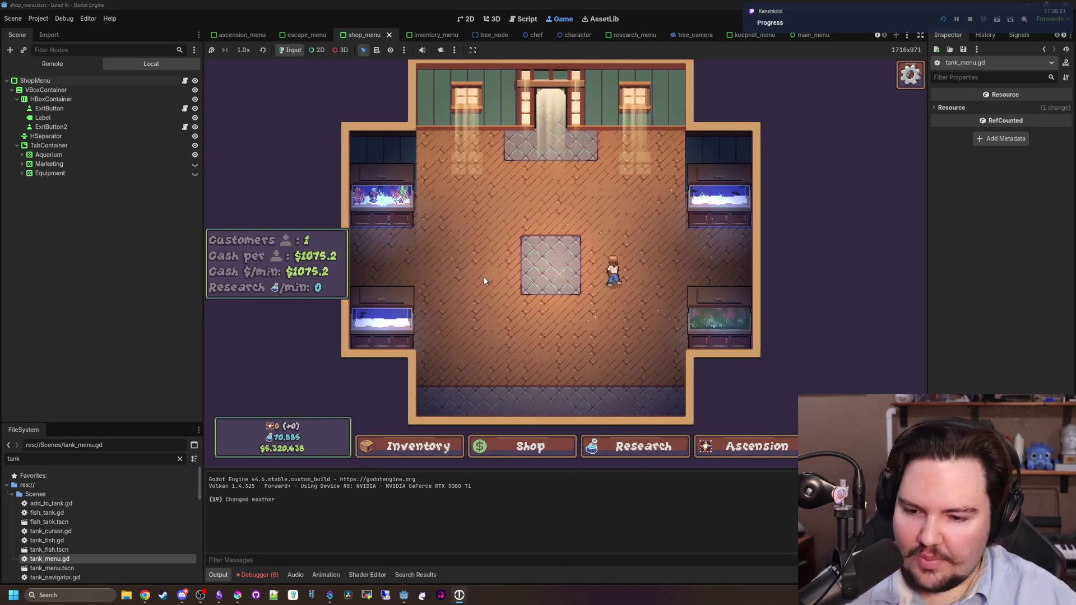
scroll(526, 256, down, 2)
scroll(526, 256, up, 5)
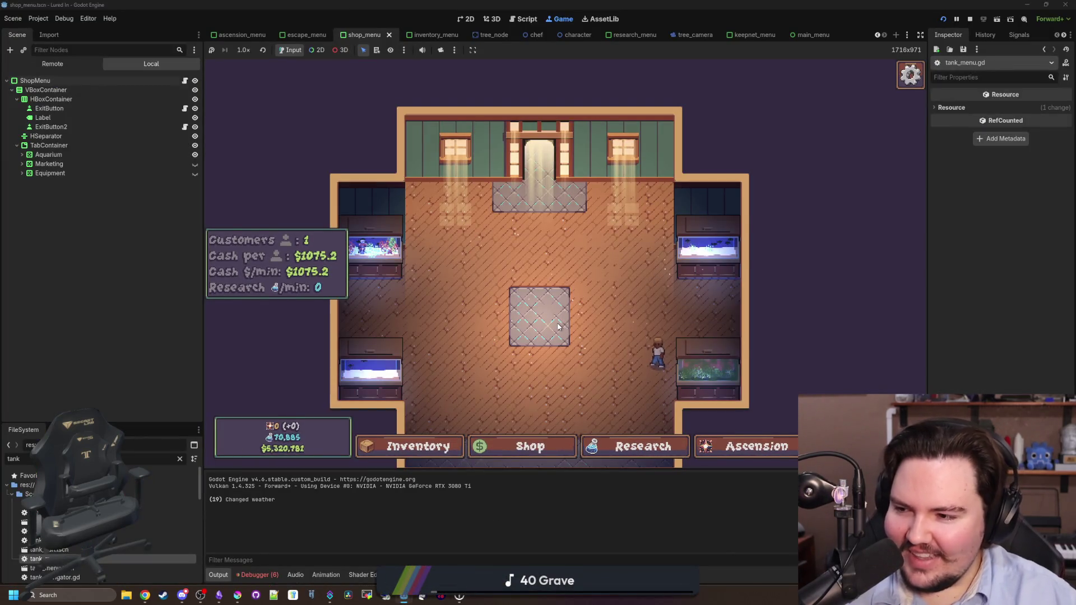
scroll(557, 326, up, 1)
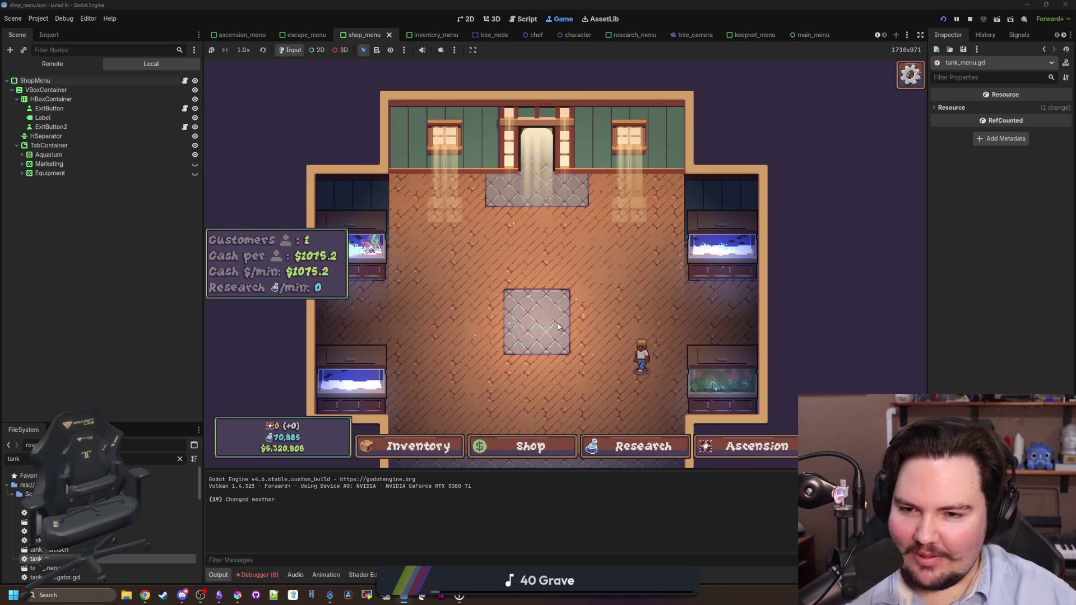
scroll(558, 326, up, 2)
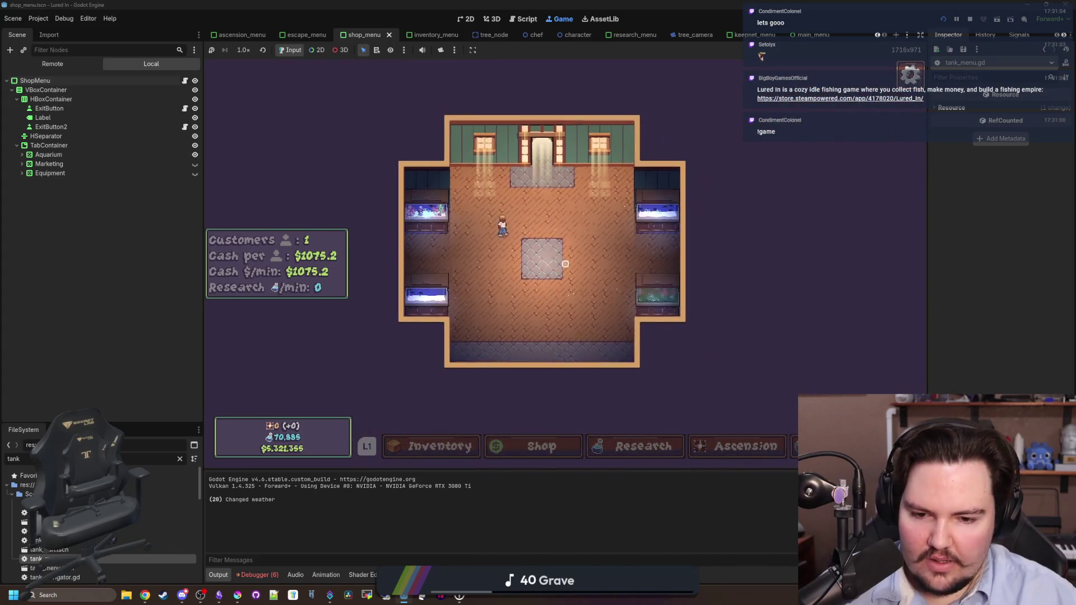
Test the in-game Escape Menu and its Options panel, then return to the editor
key(Escape)
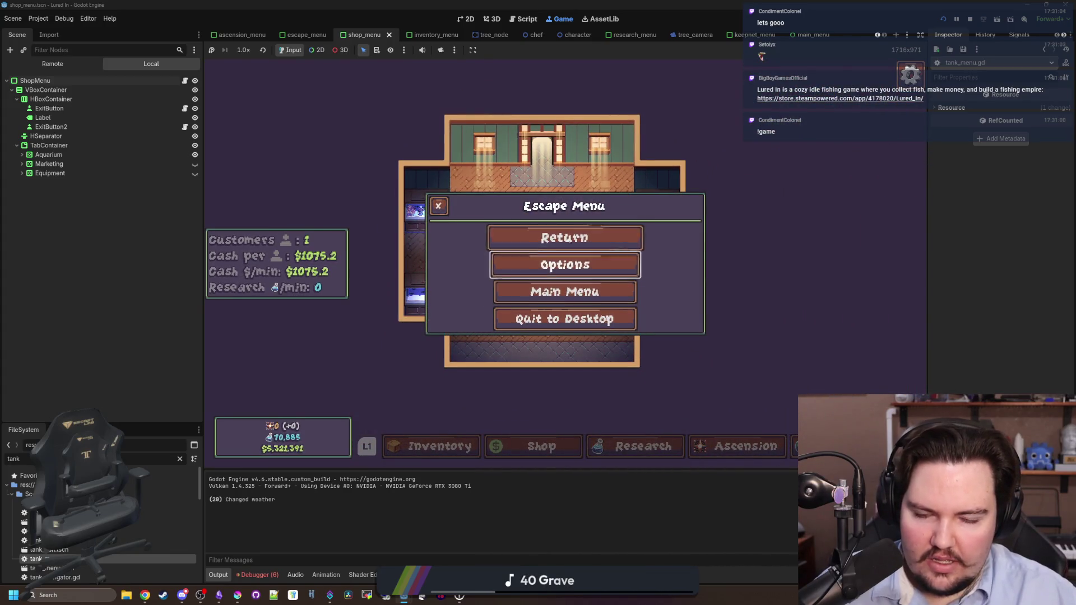
key(Return)
key(Escape)
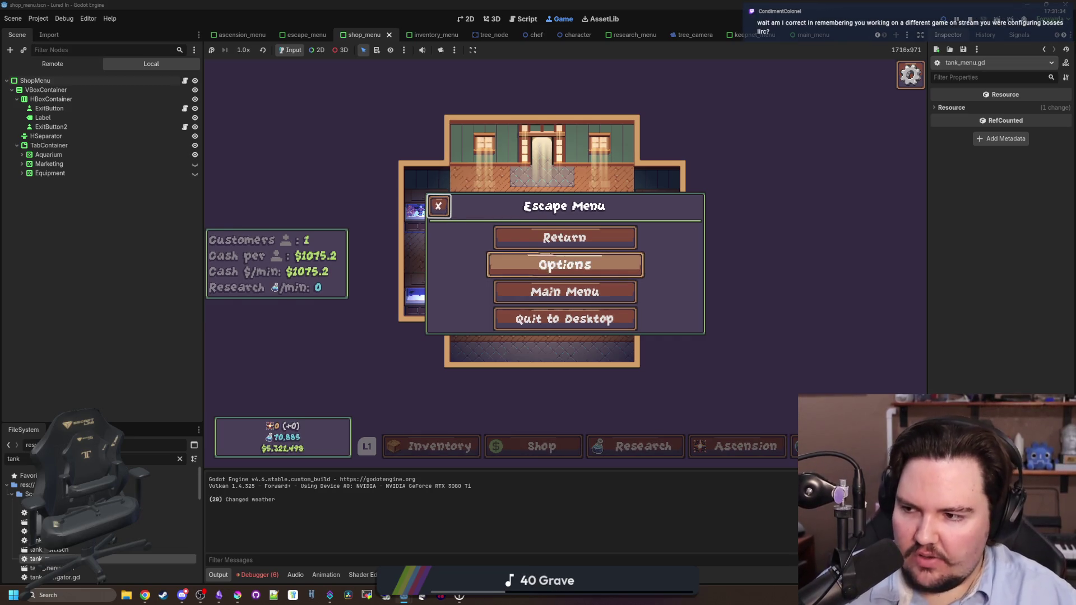
key(super)
click(129, 236)
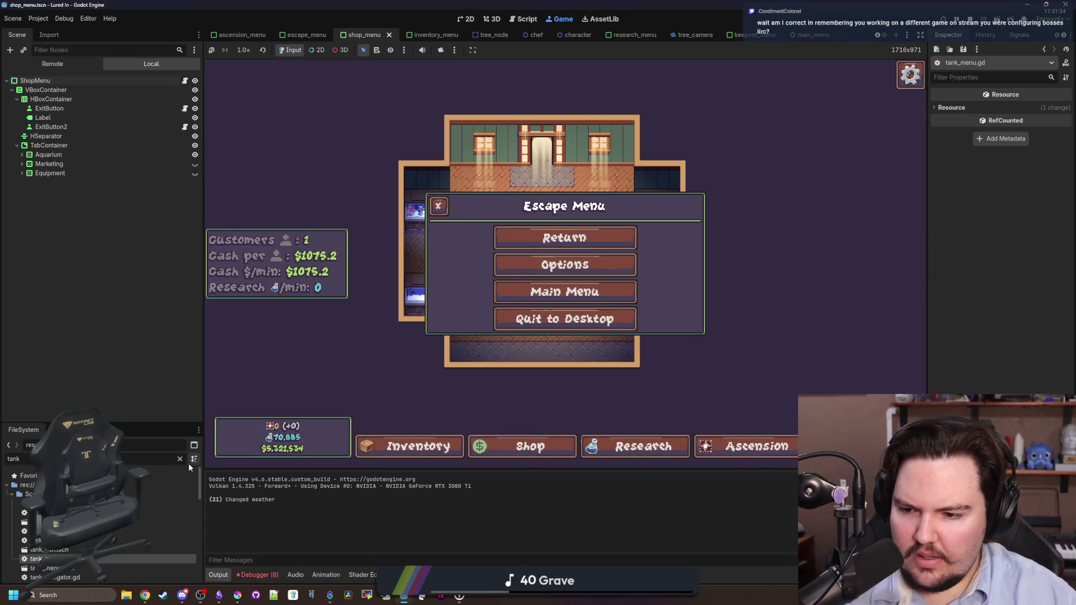
Filter FileSystem for 'escape', open escape_menu.tscn, and open the ExitButton's exit_button.gd script
click(180, 458)
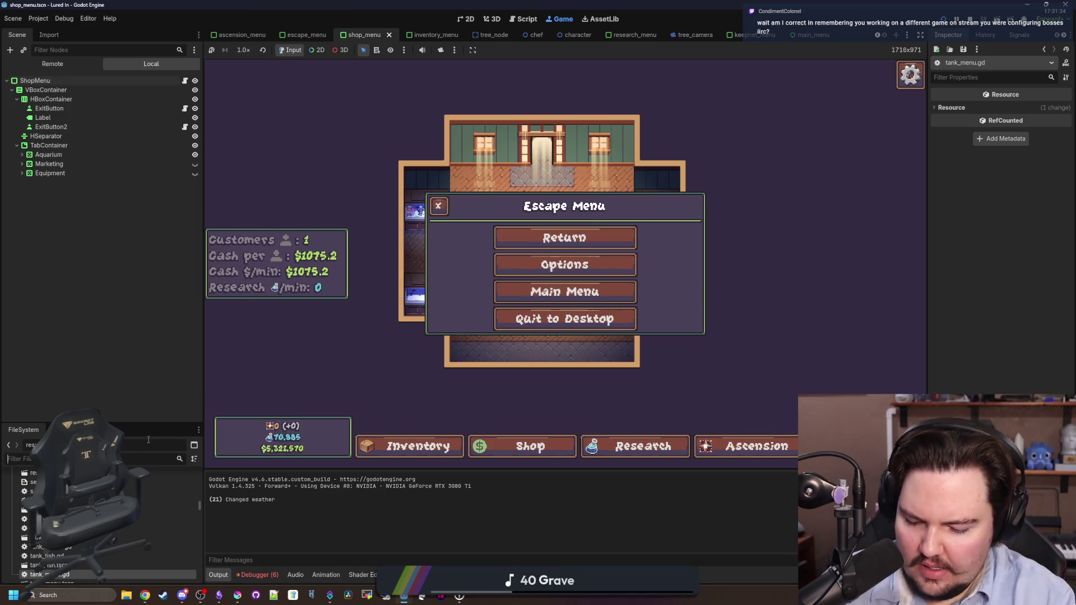
text(escape)
double_click(150, 512)
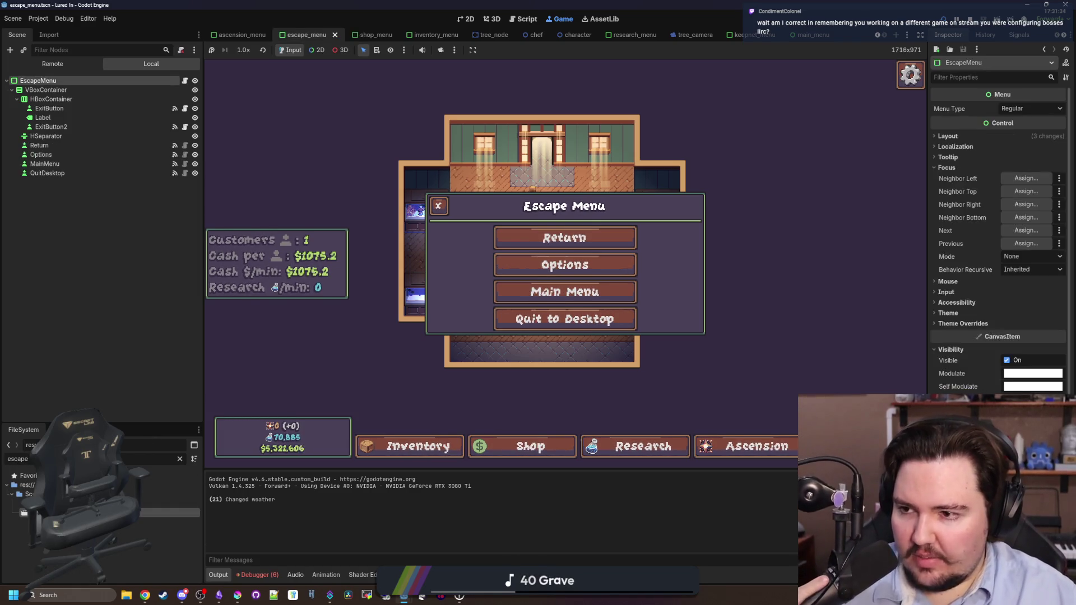
click(148, 109)
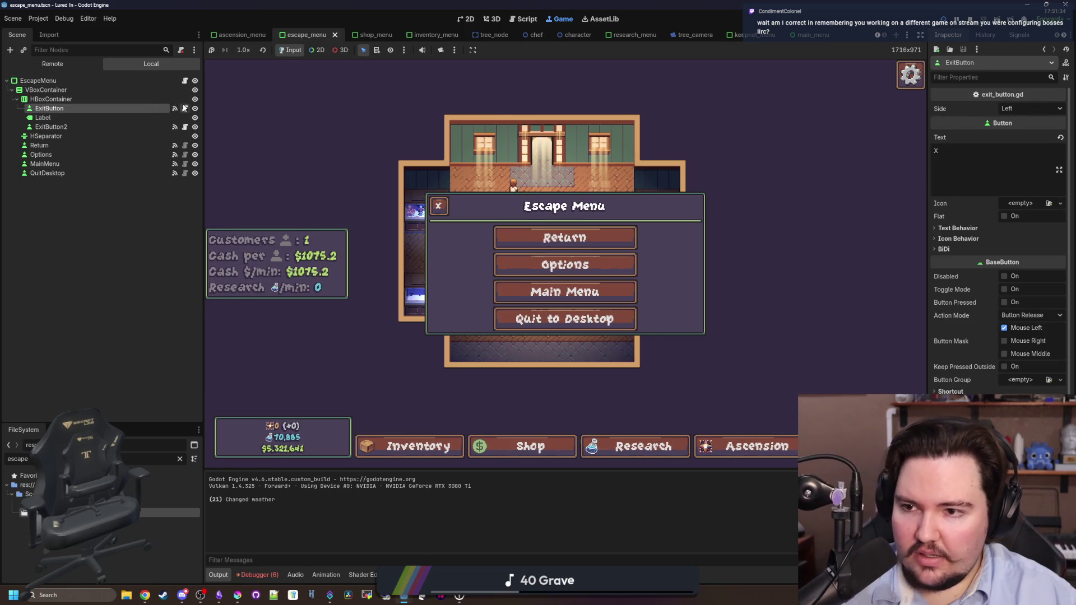
click(185, 109)
scroll(480, 254, down, 3)
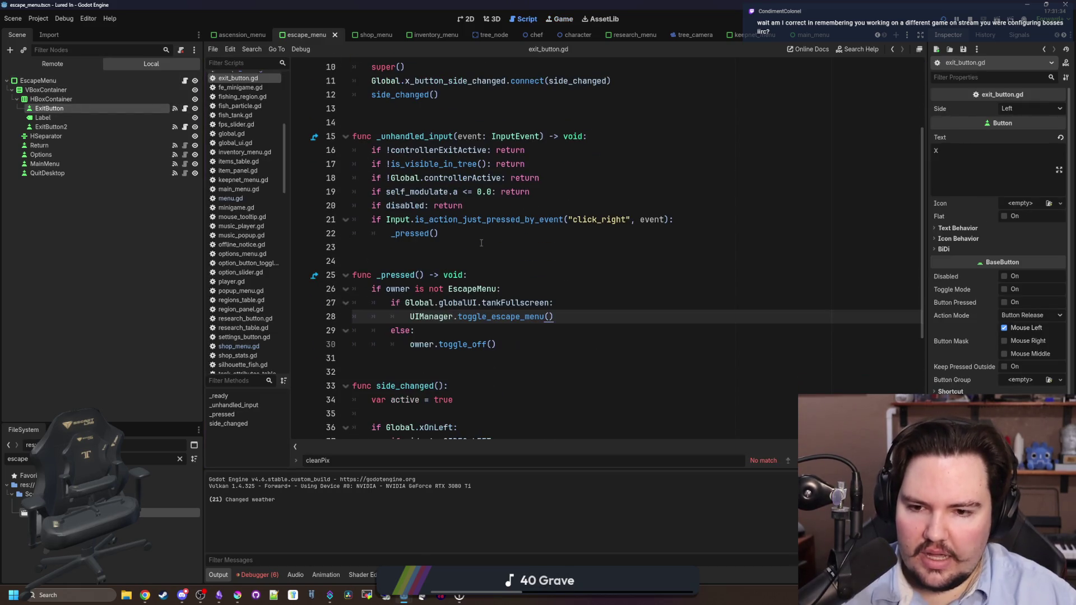
click(466, 248)
scroll(455, 303, down, 2)
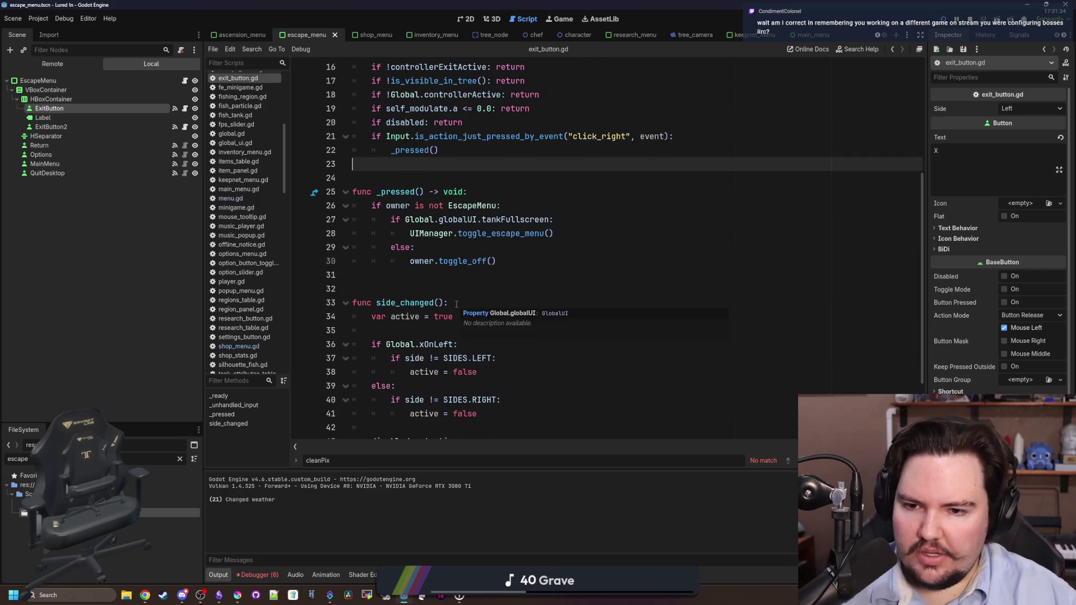
scroll(490, 222, up, 1)
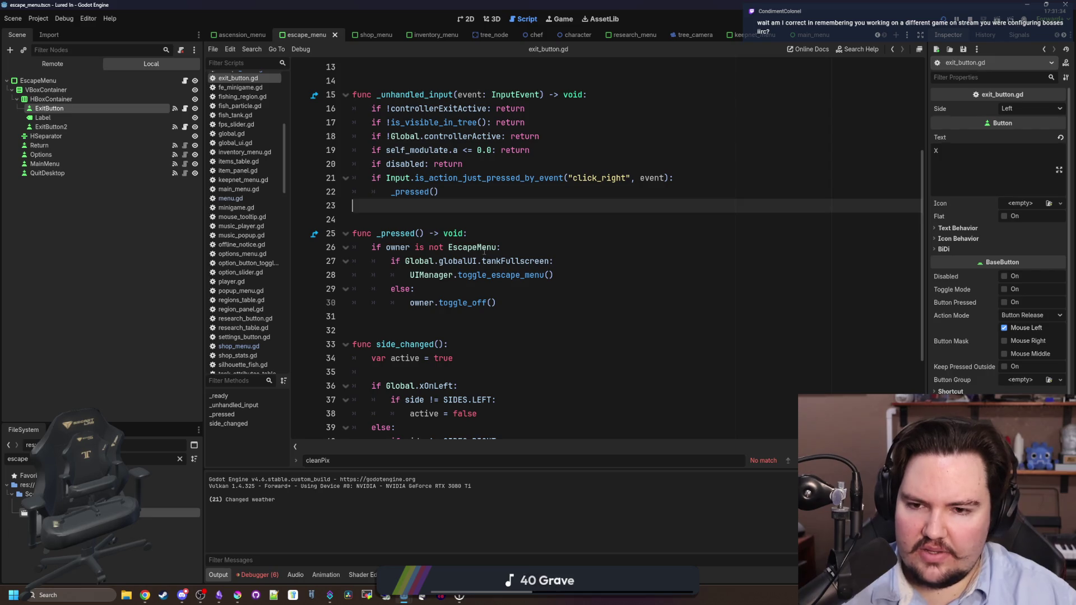
click(520, 247)
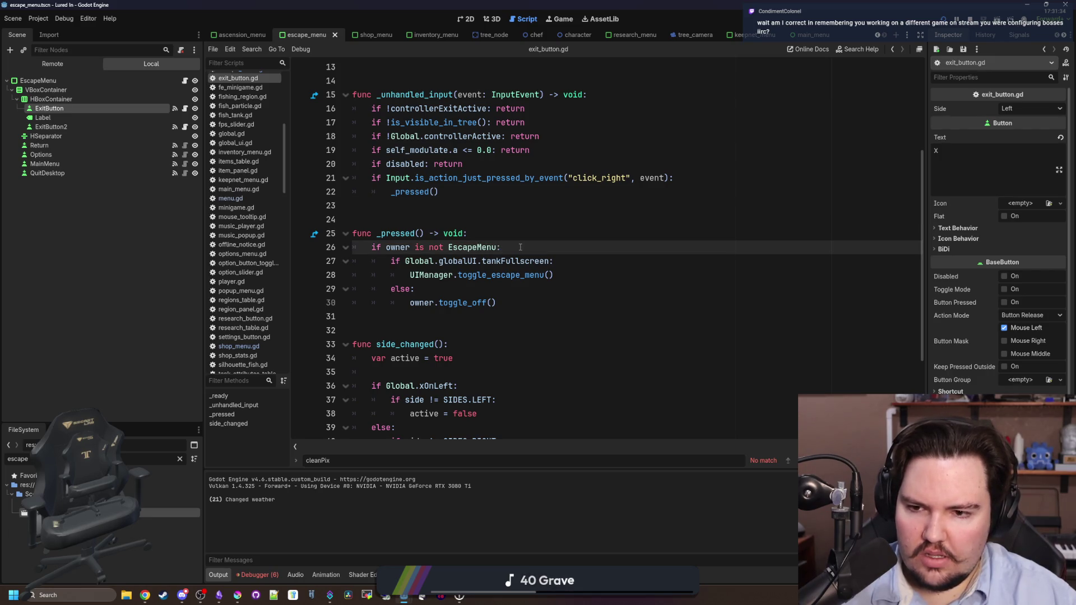
click(51, 127)
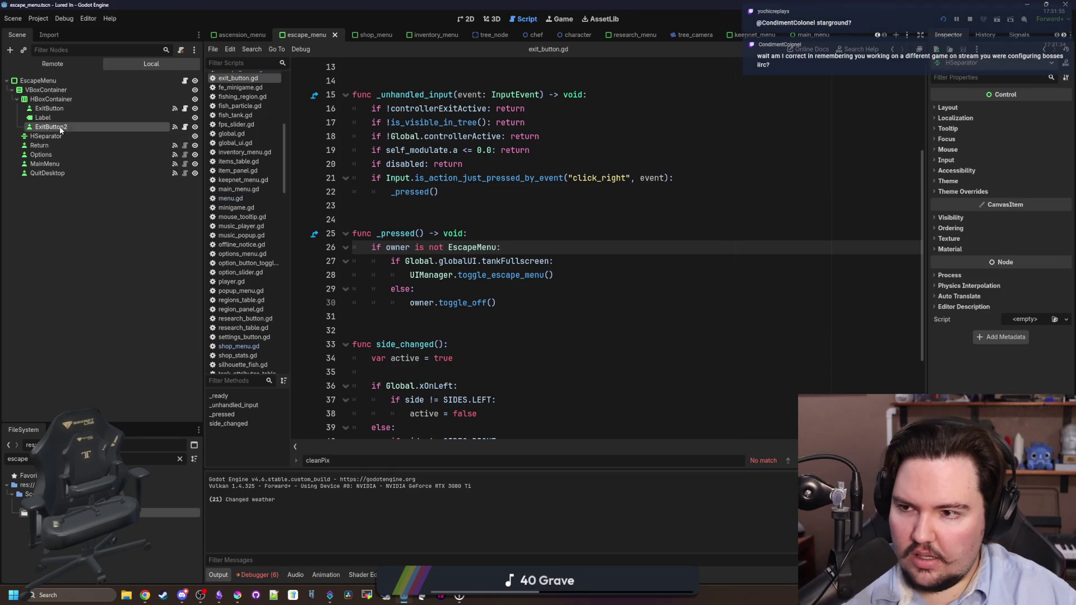
click(78, 109)
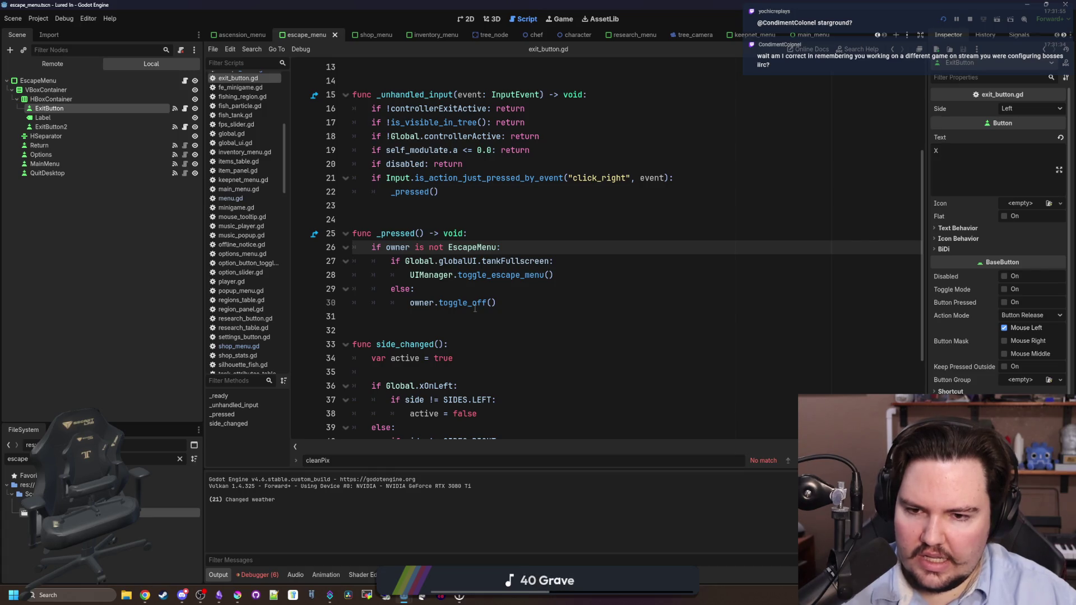
drag(495, 302, 410, 302)
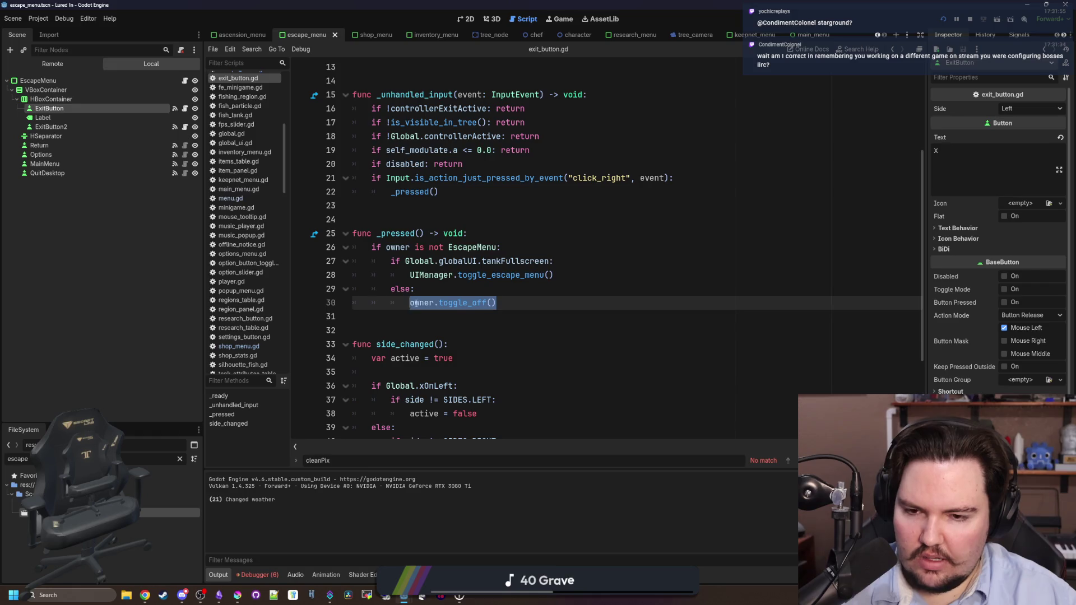
click(451, 290)
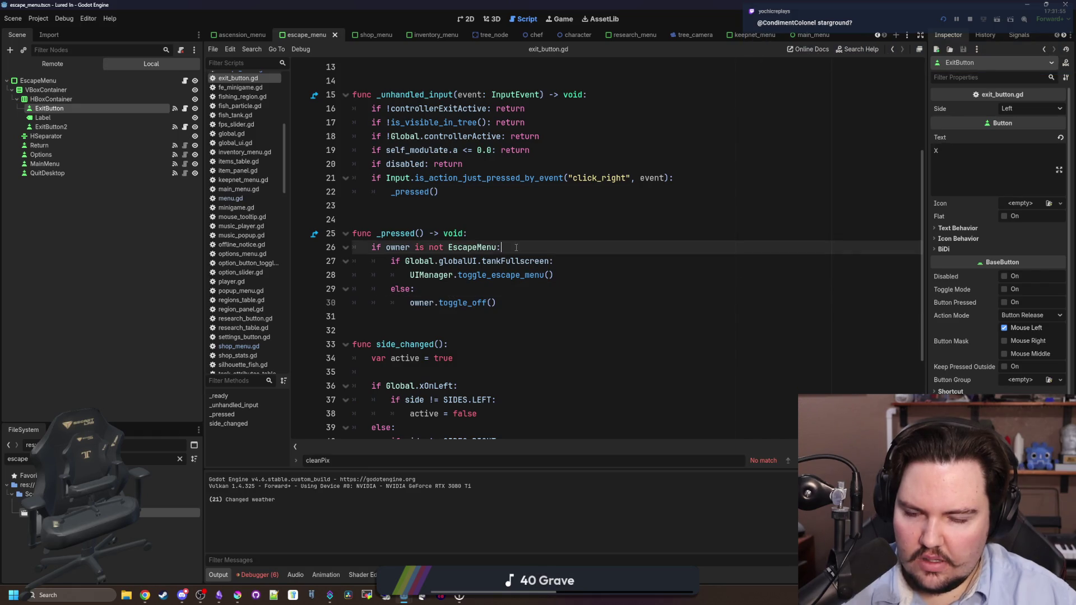
mouse_move(500, 247)
mouse_down()
mouse_move(470, 236)
mouse_move(352, 247)
mouse_up()
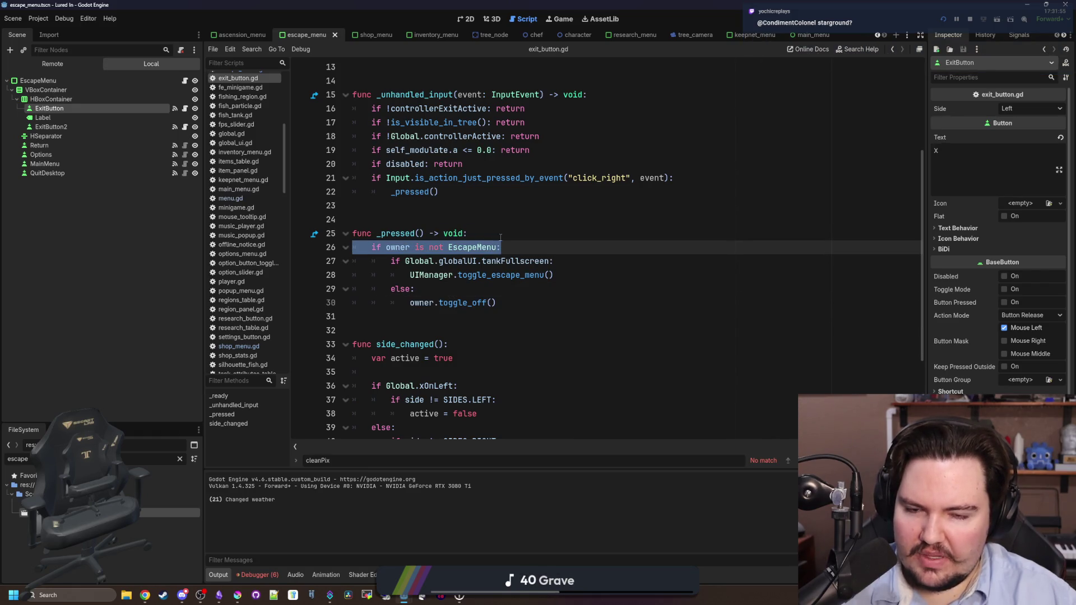
scroll(500, 237, up, 1)
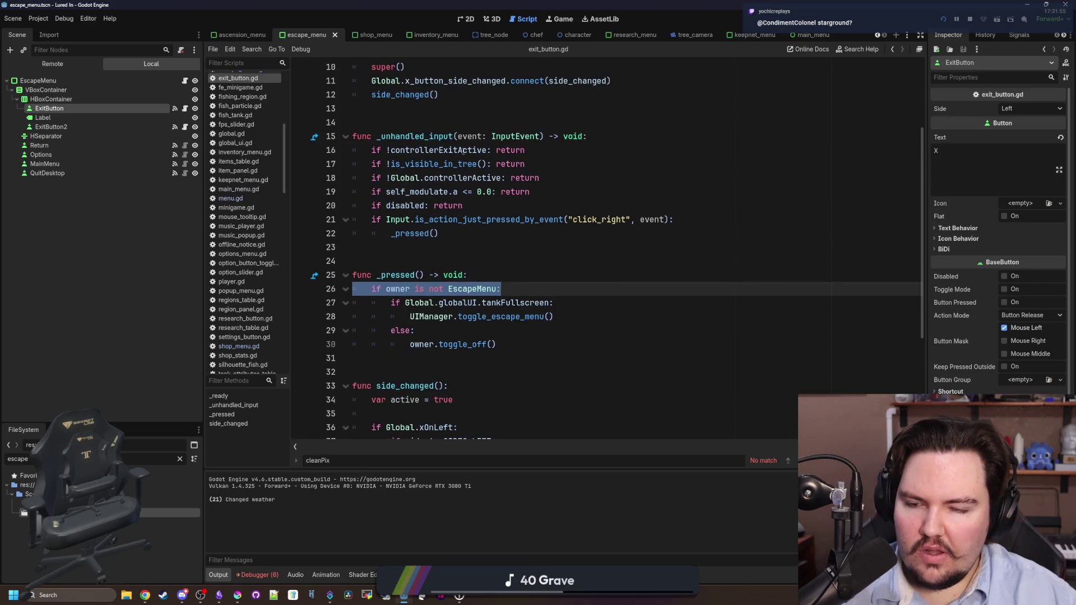
scroll(493, 162, up, 1)
click(501, 165)
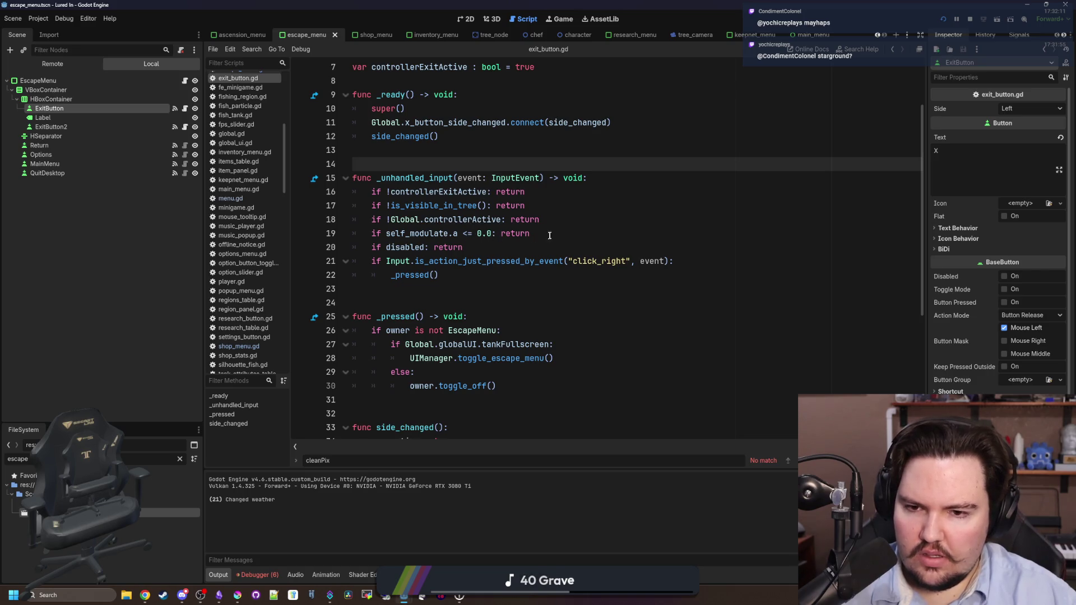
drag(549, 235, 306, 231)
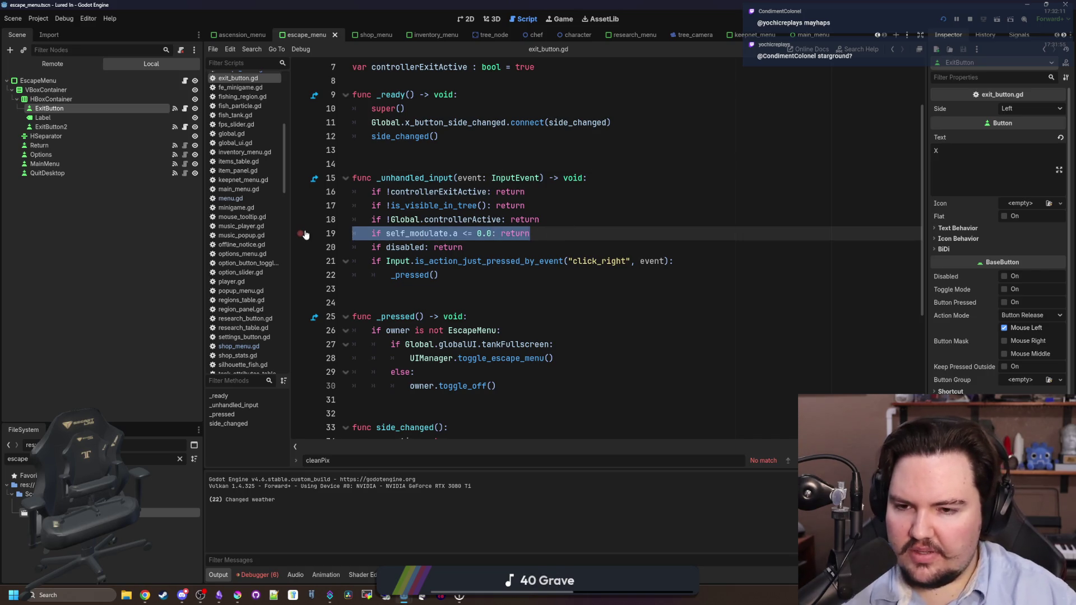
Delete the self_modulate visibility and 'owner is not EscapeMenu' checks, dedenting the toggle logic
key(BackSpace)
key(BackSpace)
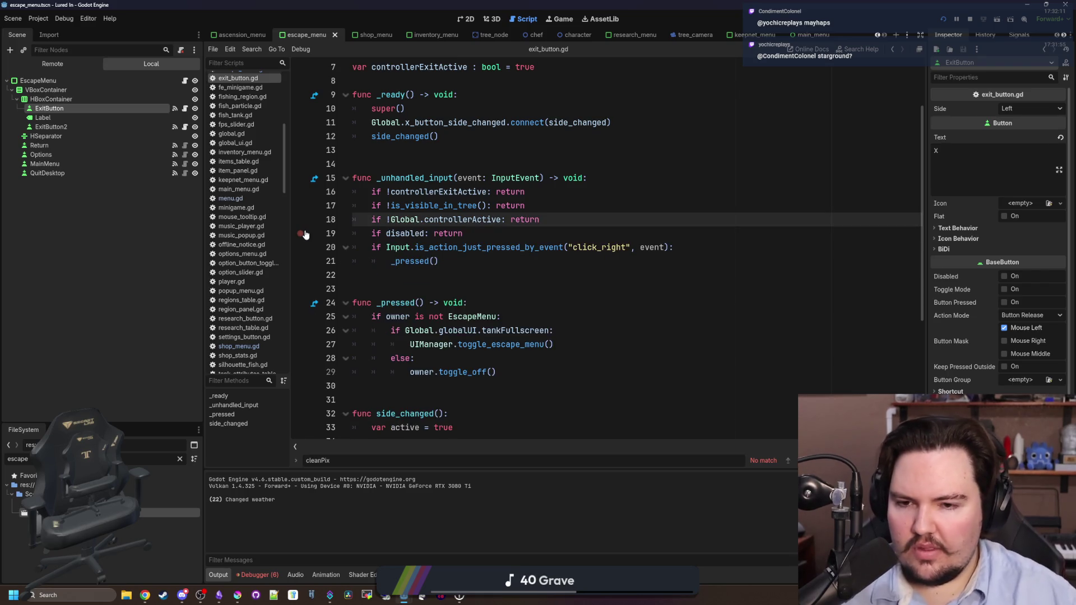
click(496, 261)
scroll(482, 255, down, 3)
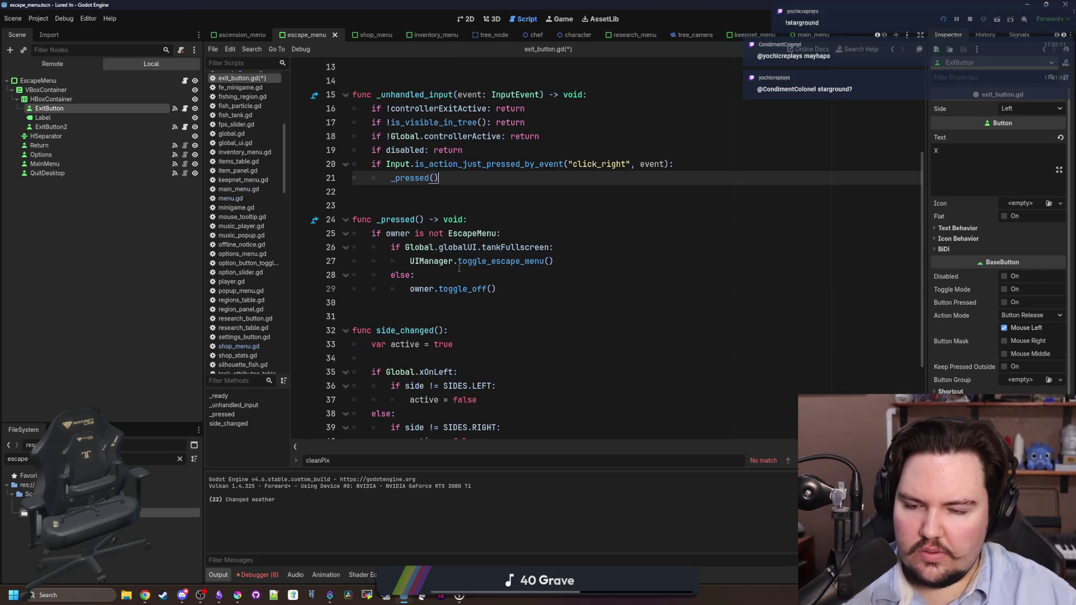
drag(501, 235, 283, 229)
key(BackSpace)
key(BackSpace)
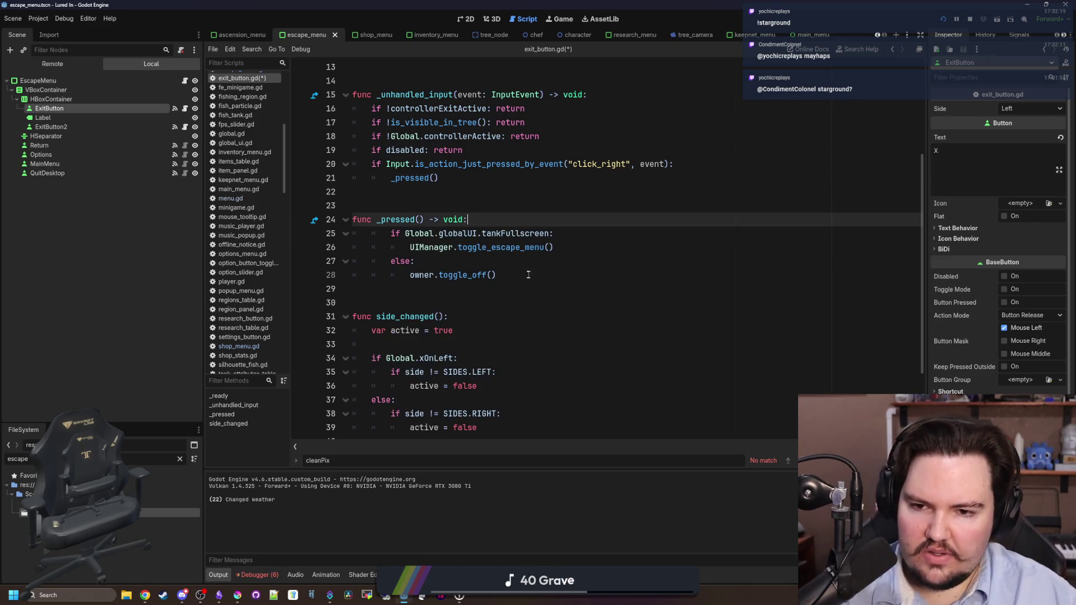
drag(554, 276, 354, 233)
key(shift+Tab)
click(422, 194)
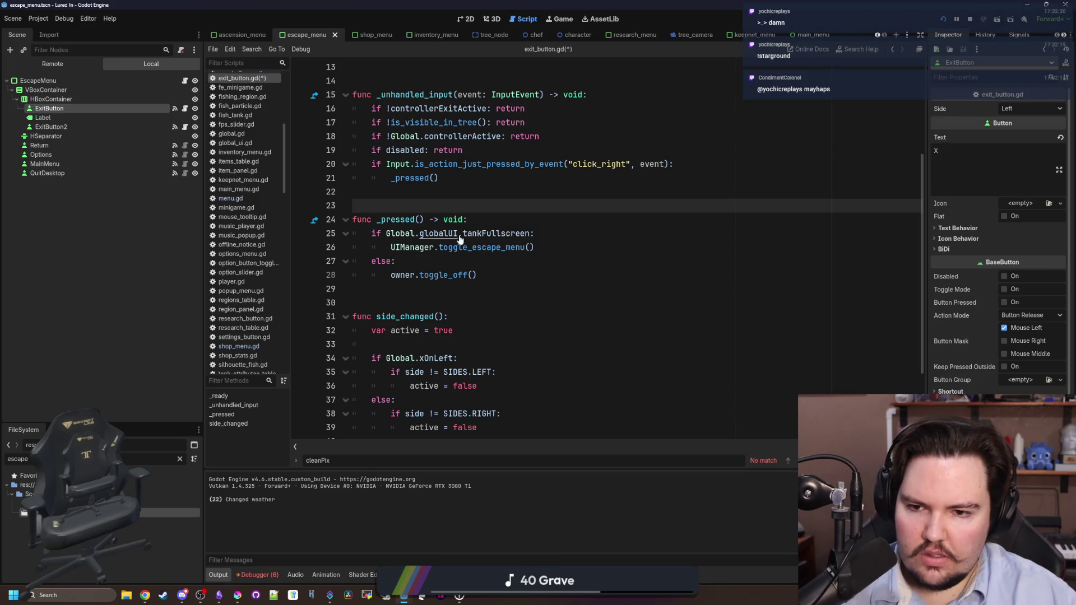
Replace line 17's is_visible_in_tree() check with owner.active
mouse_move(487, 123)
mouse_down()
mouse_move(394, 131)
mouse_move(486, 122)
mouse_up()
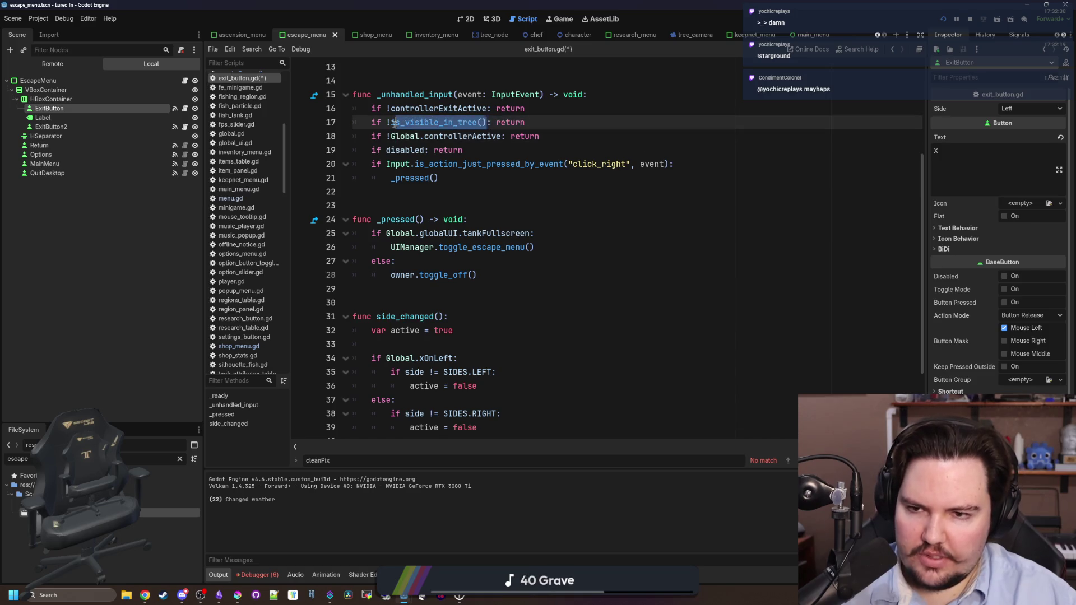
text(active)
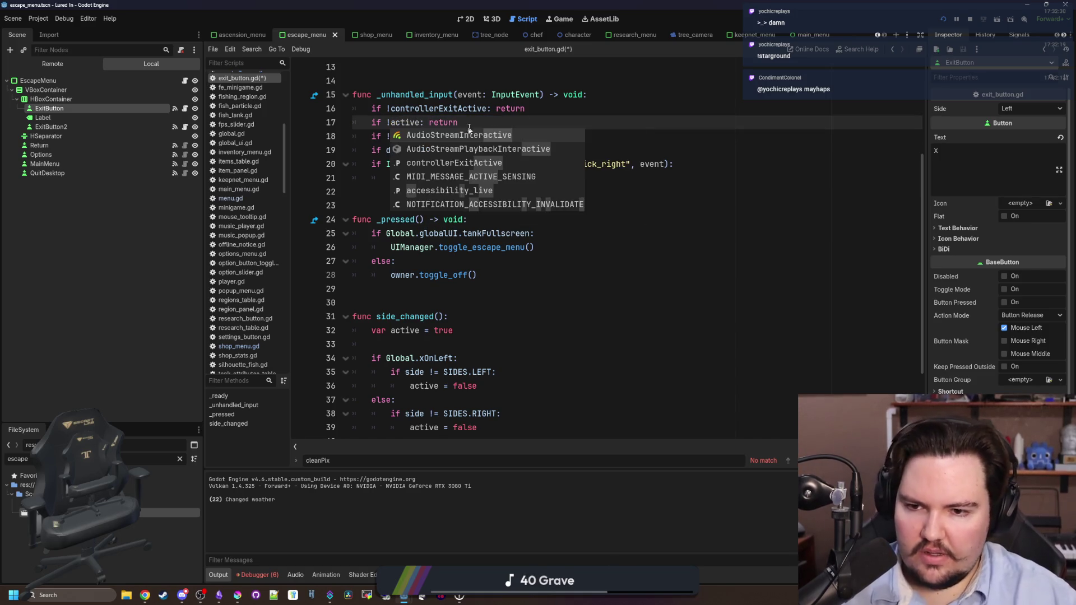
key(Escape)
key(Down)
key(Down)
key(Down)
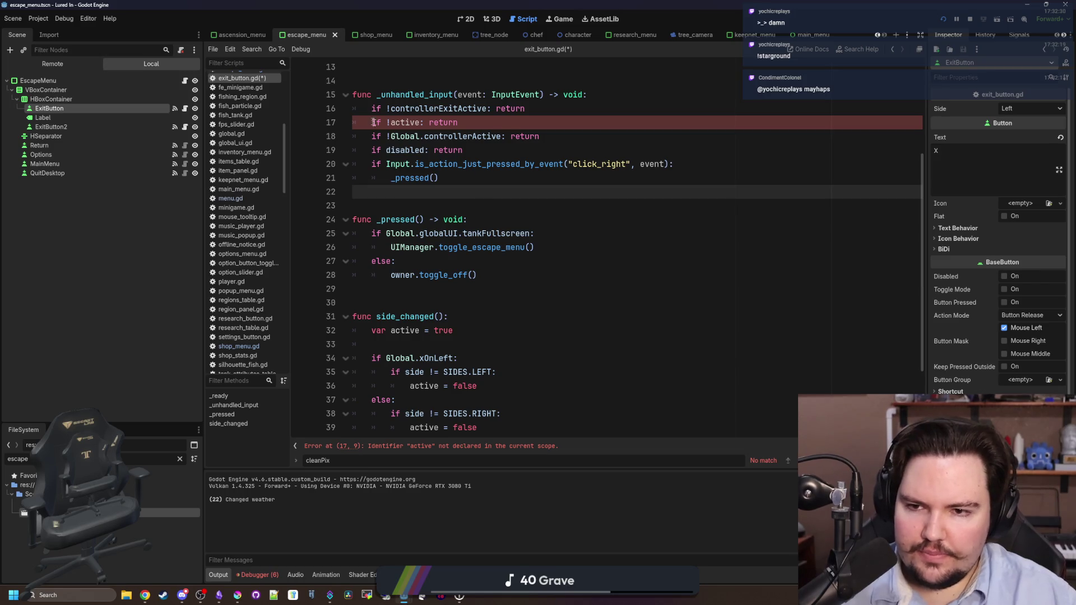
click(388, 123)
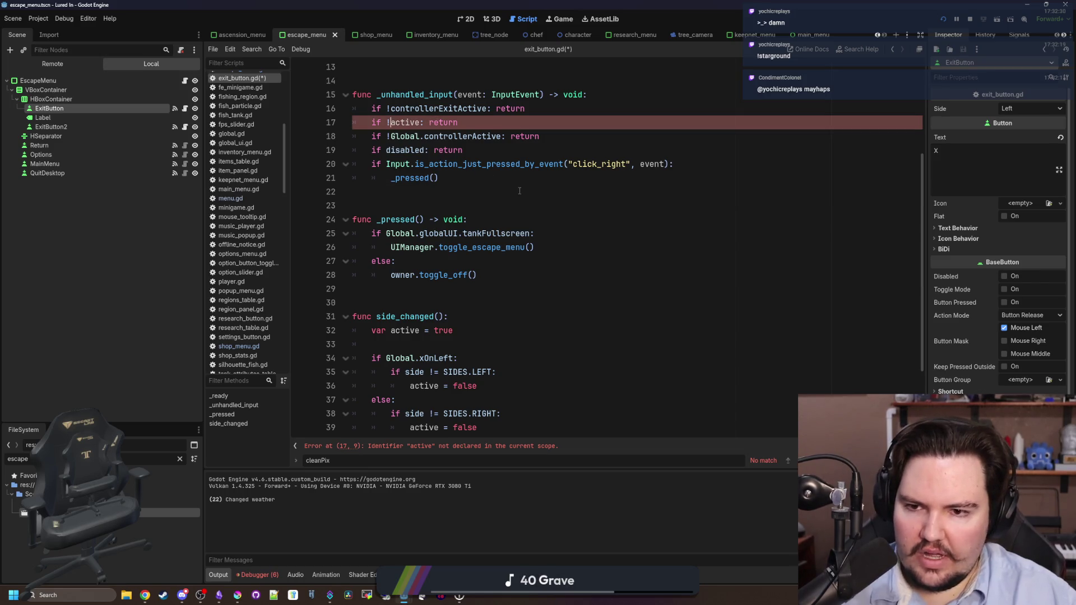
text(owner.)
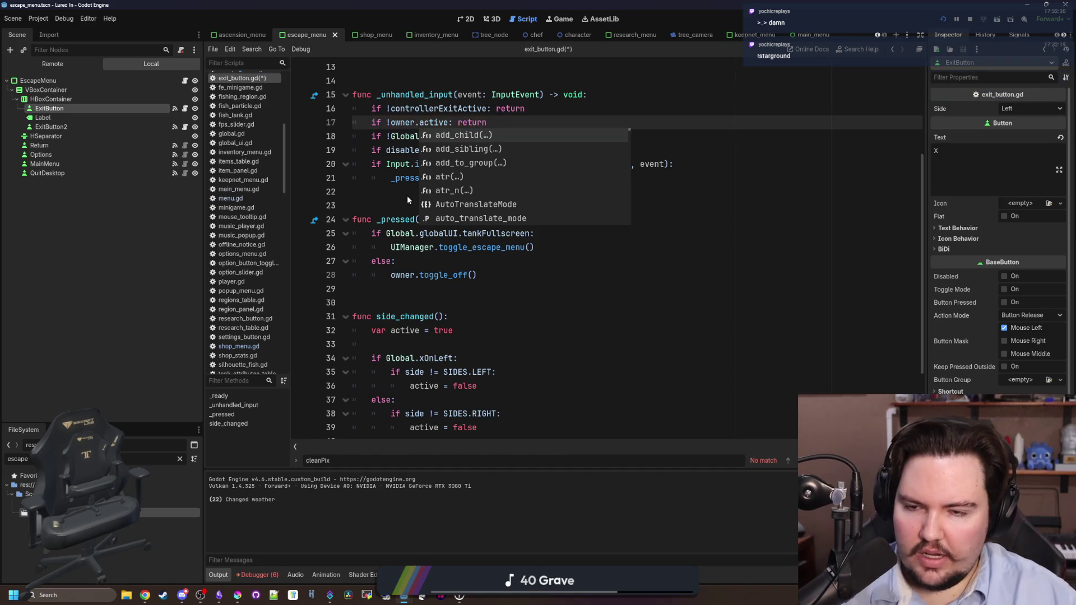
click(394, 190)
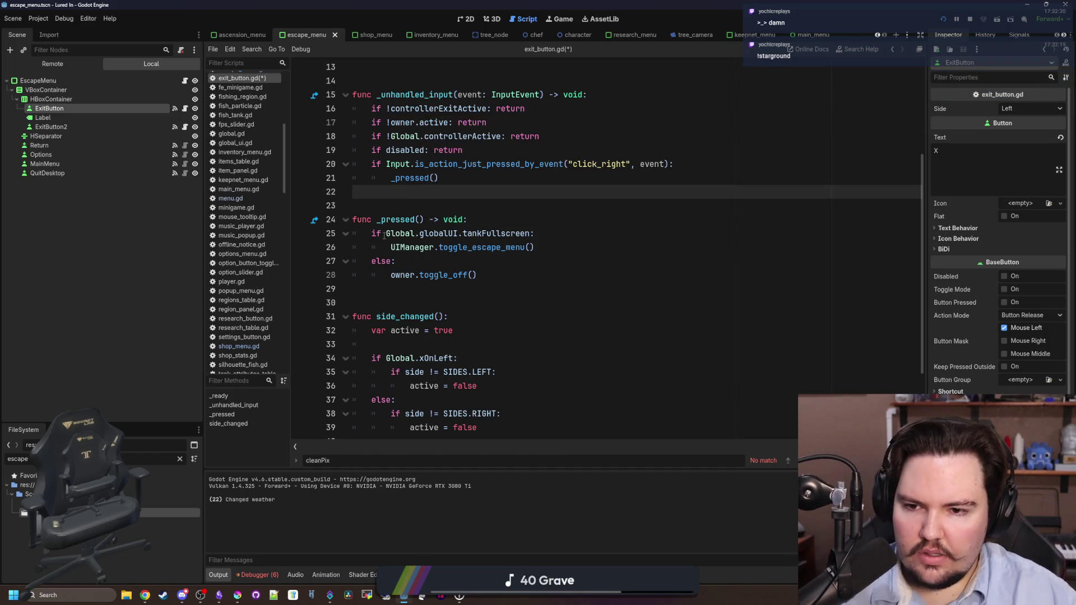
Remove the else owner.toggle_off() branch and tankFullscreen condition, leaving UIManager.toggle_escape_menu()
click(420, 211)
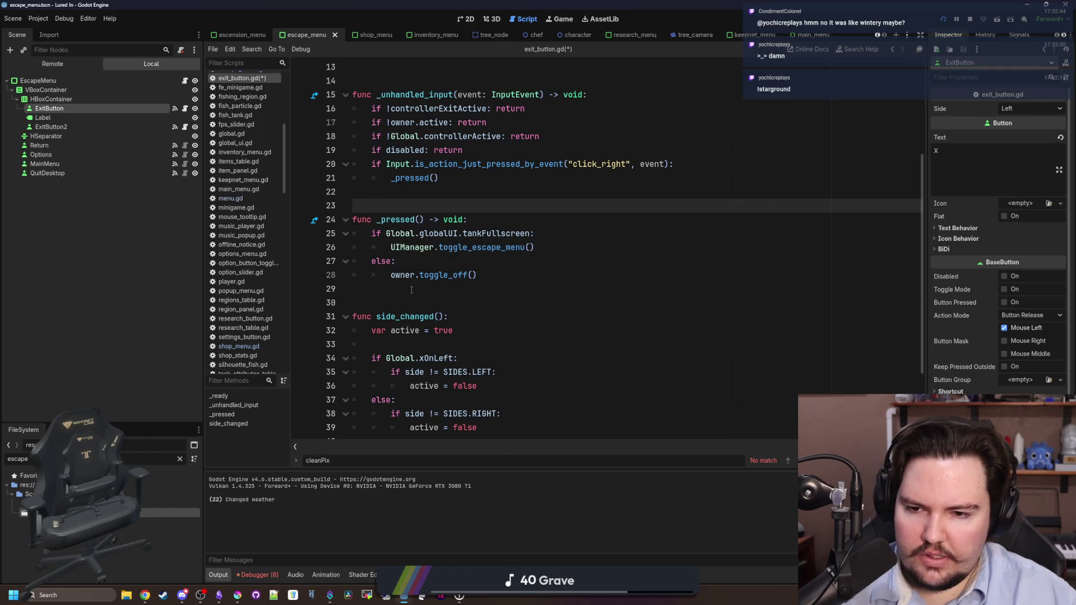
click(480, 288)
click(480, 260)
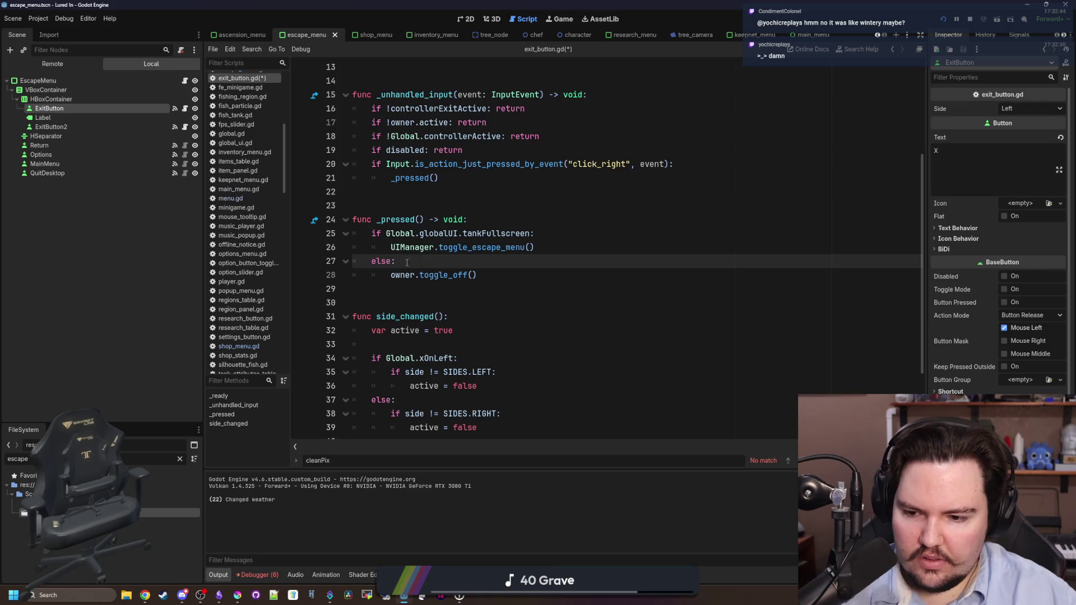
key(Down)
key(End)
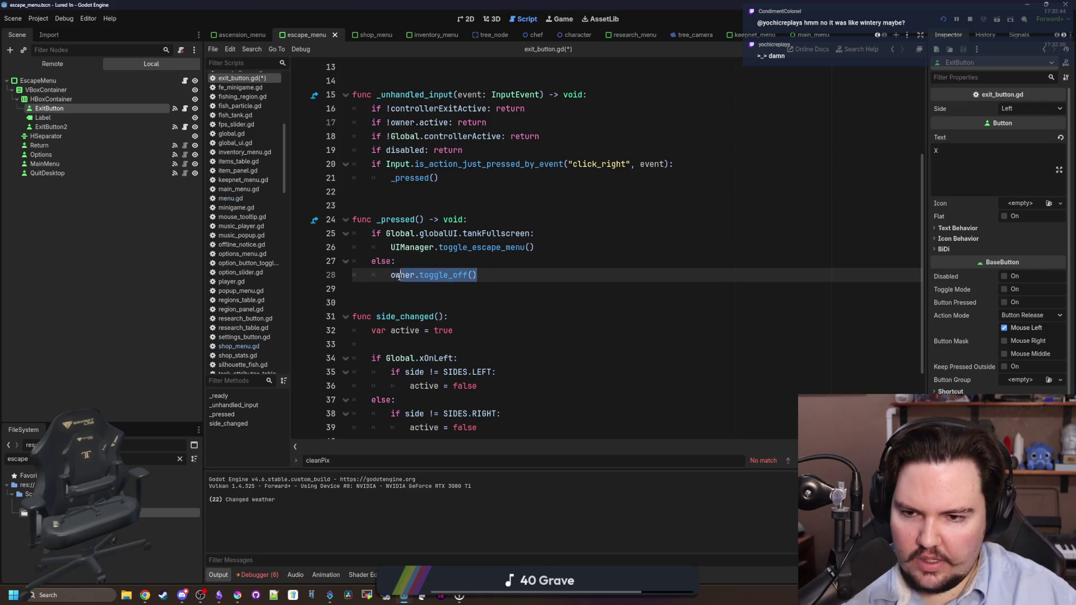
key(shift+Home)
key(BackSpace)
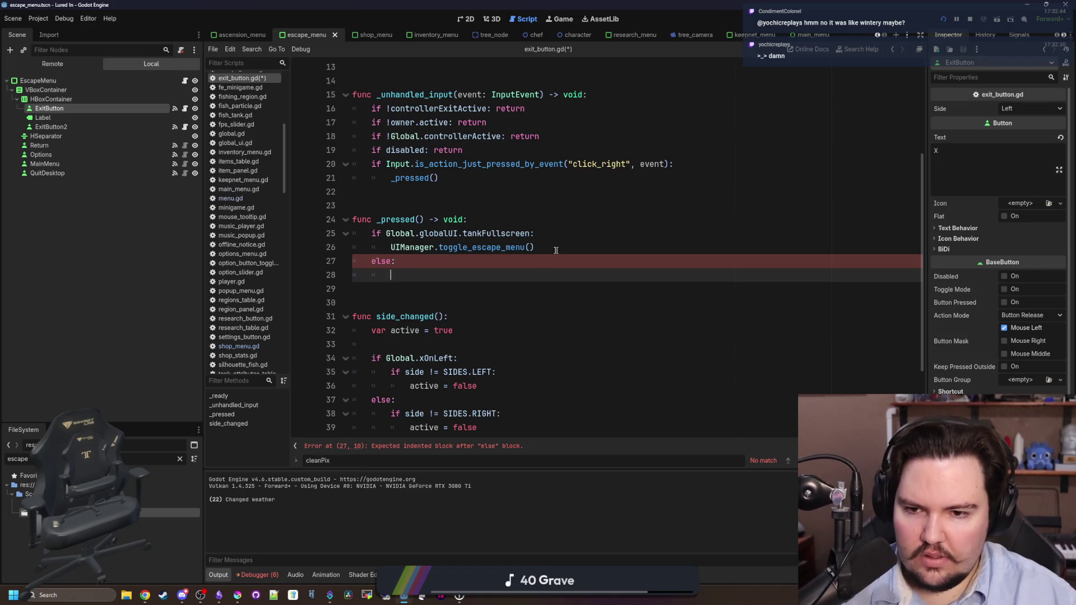
key(BackSpace)
key(BackSpace)
key(BackSpace)
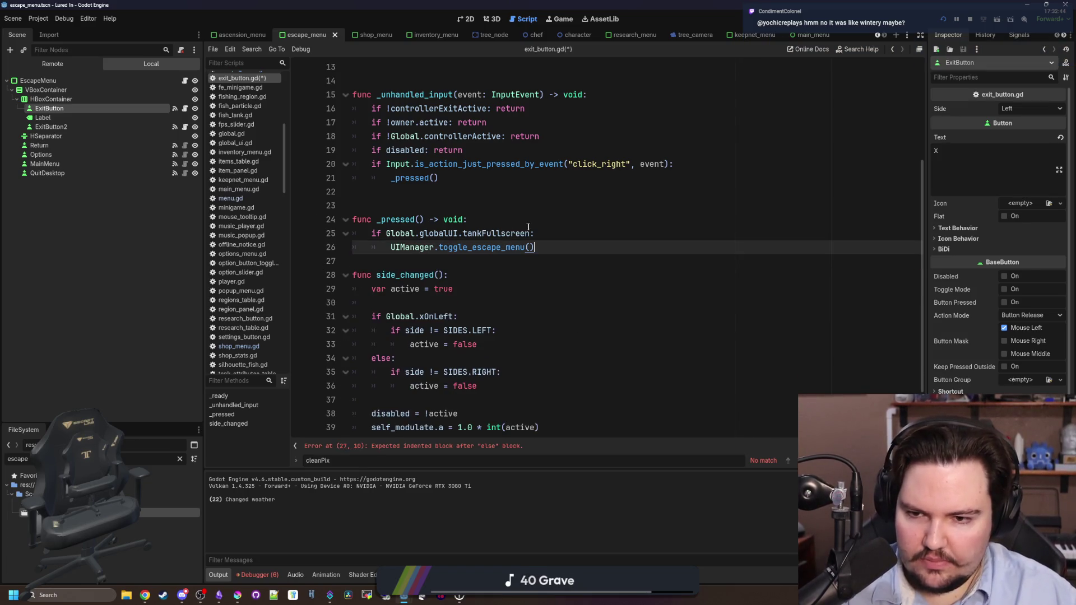
drag(528, 227, 340, 235)
key(BackSpace)
key(BackSpace)
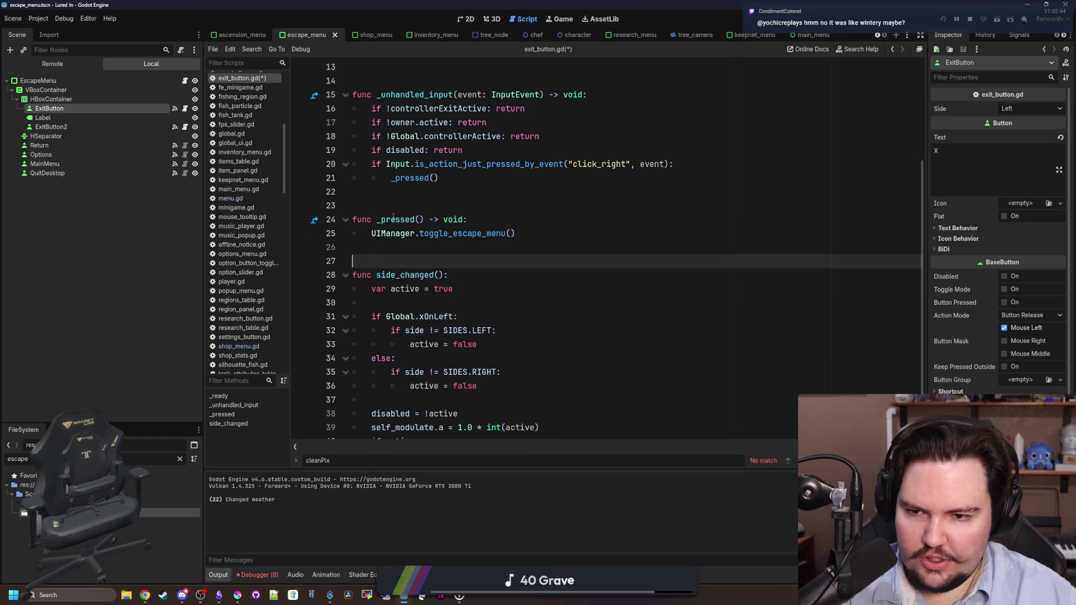
In the running game, toggle the escape menu closed and open repeatedly with Enter and Escape
click(564, 20)
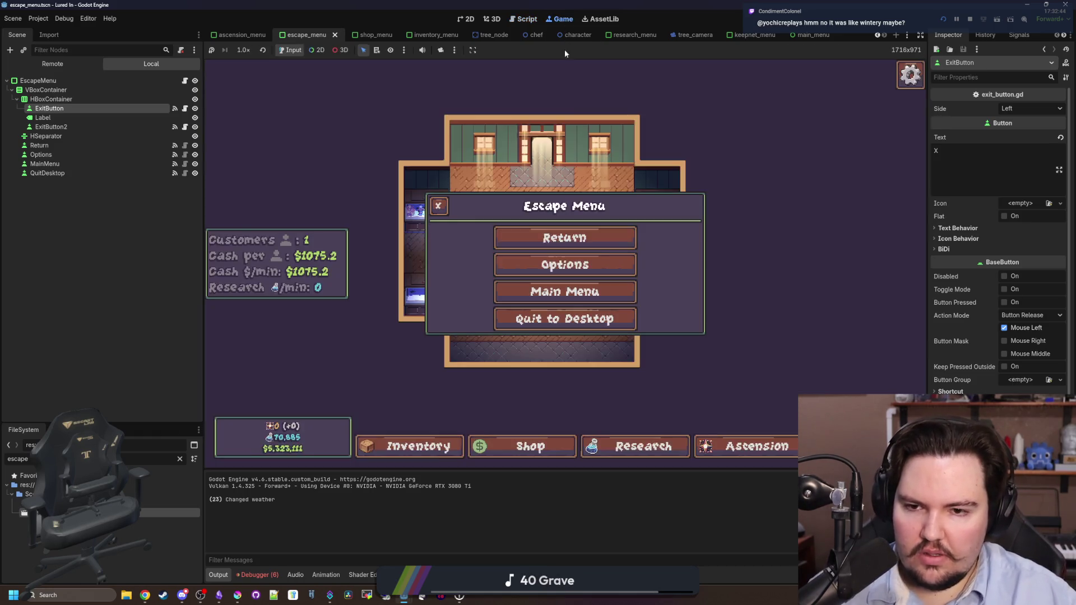
key(Up)
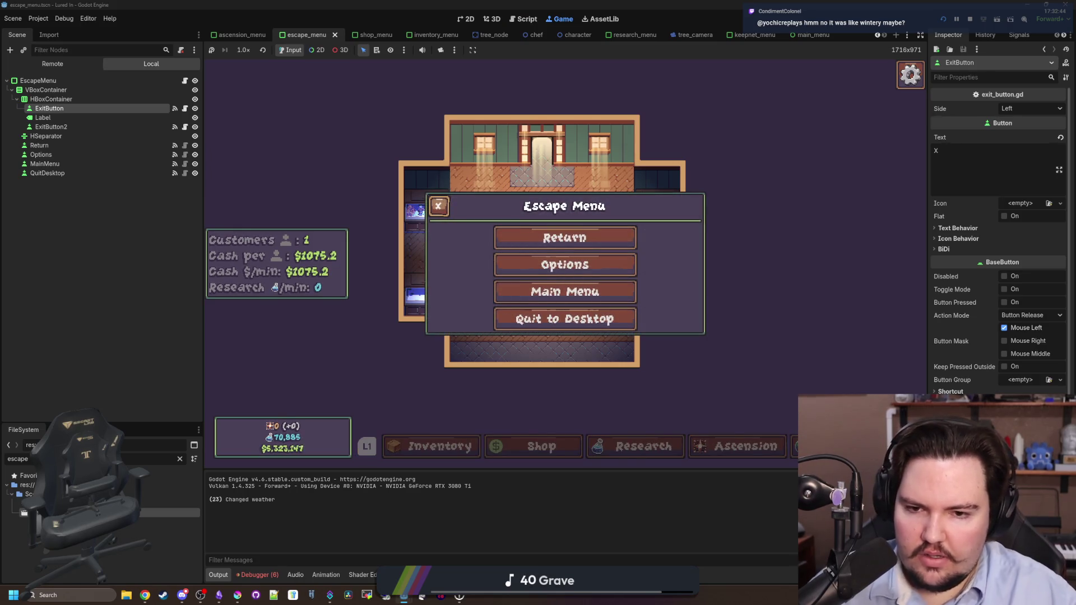
key(Return)
key(Escape)
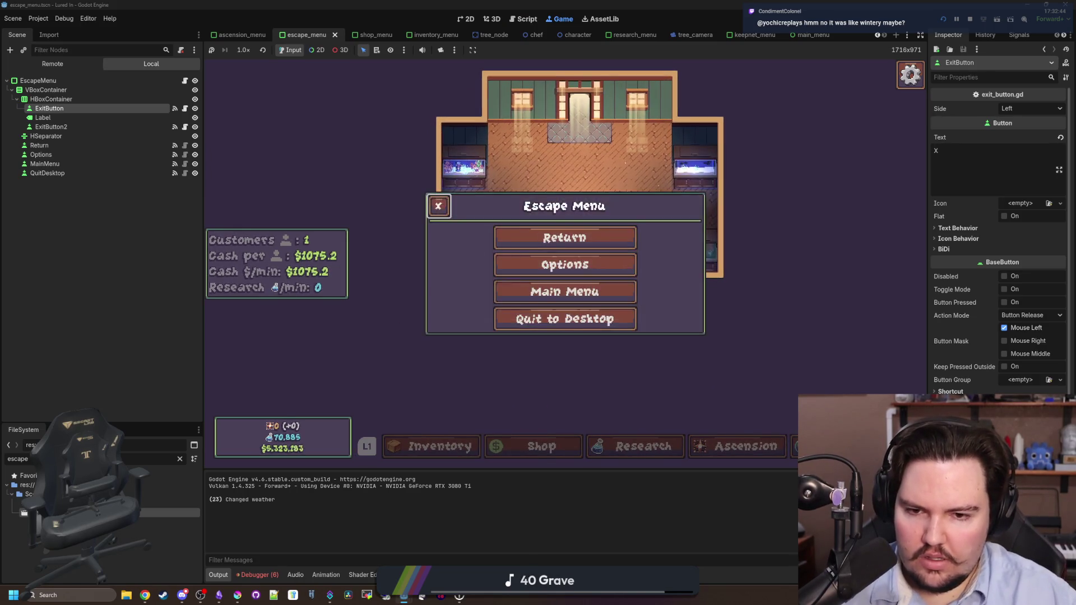
key(Escape)
key(Escape)
key(Escape)
key(Escape)
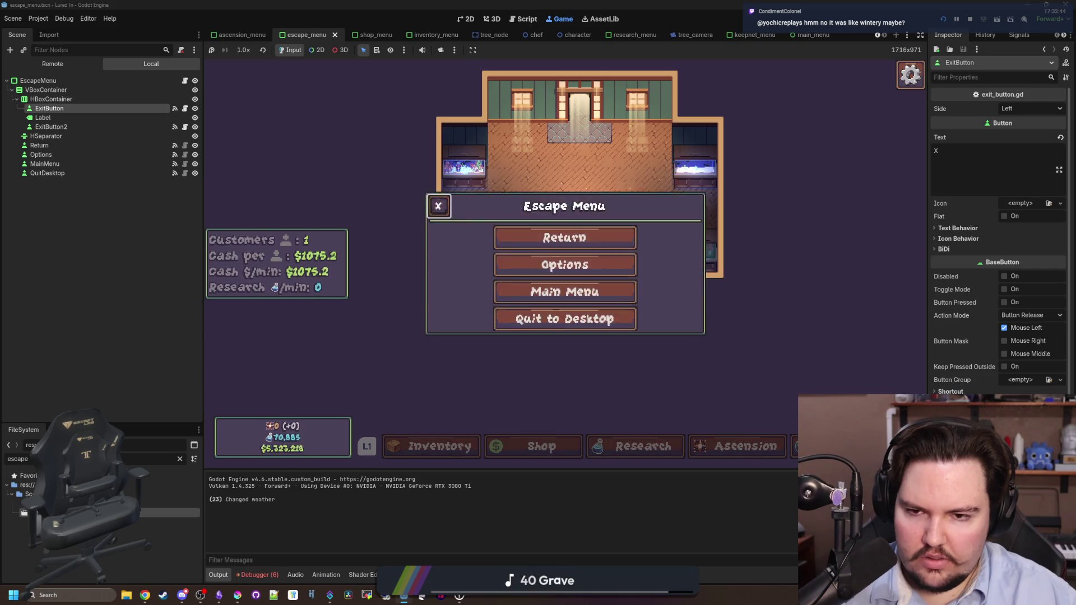
key(Escape)
key(Escape)
key(Escape)
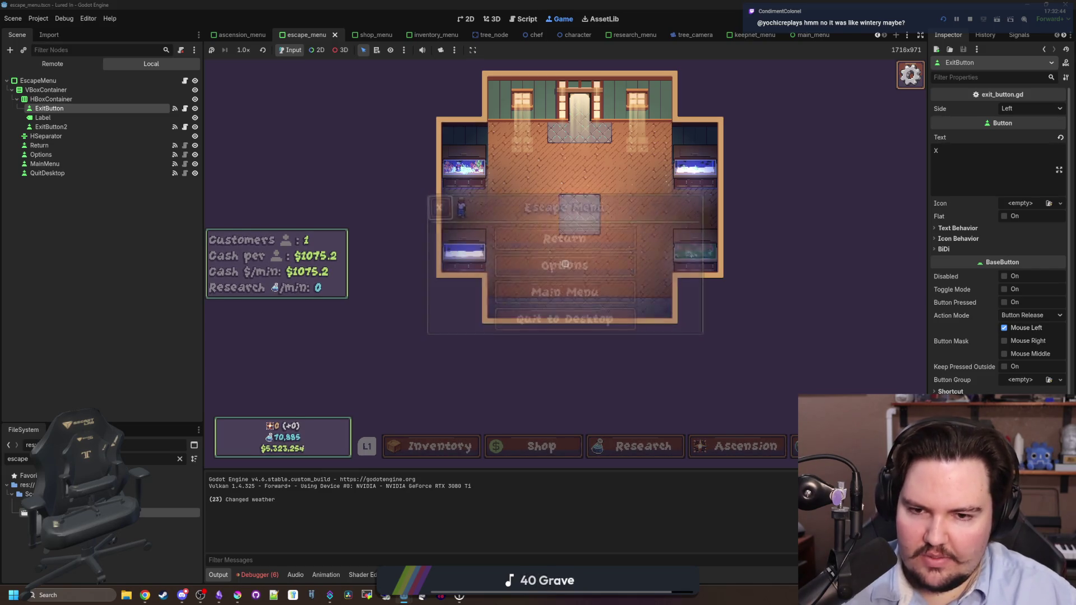
key(Escape)
Stop the running game and run the project again
key(super)
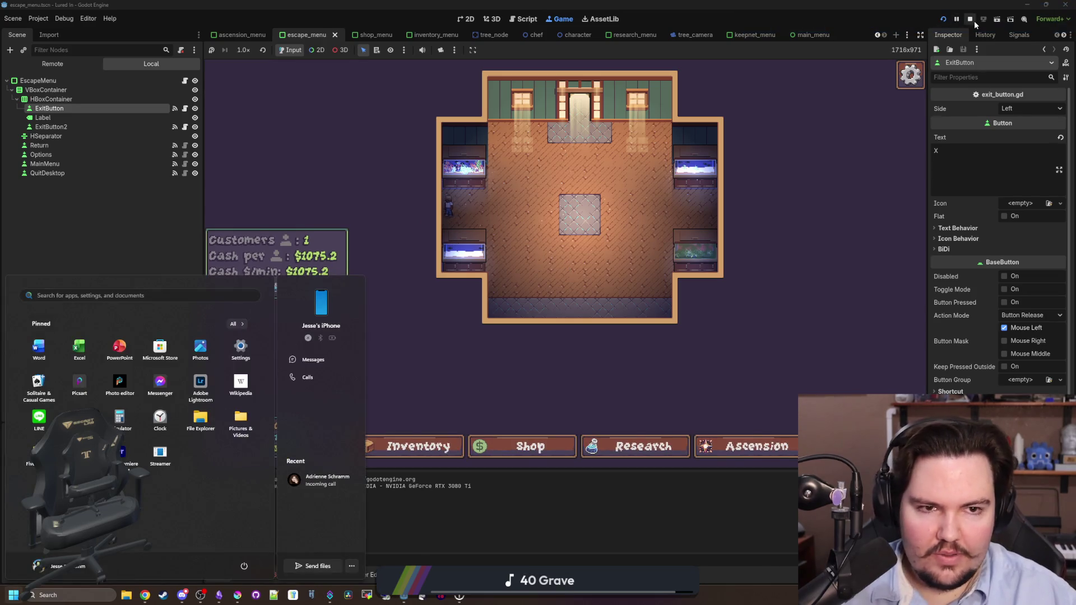
click(970, 18)
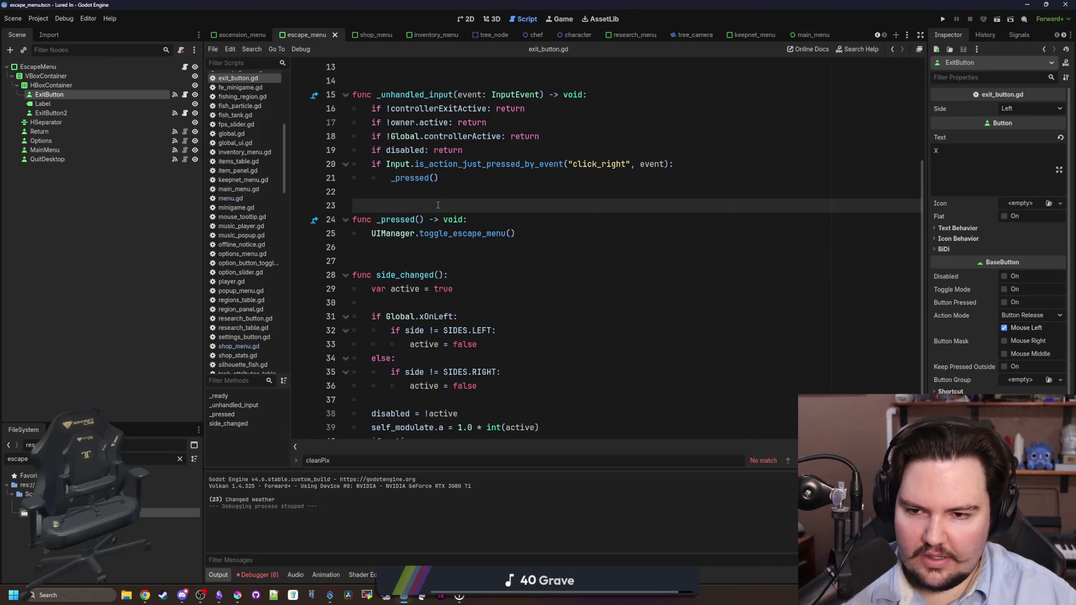
click(942, 19)
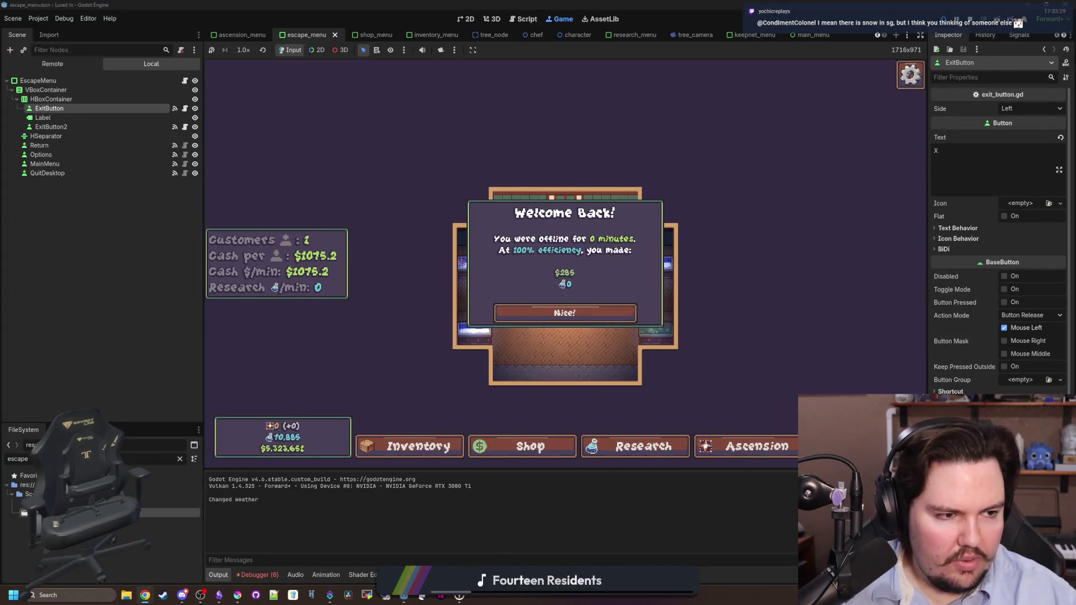
key(super+2)
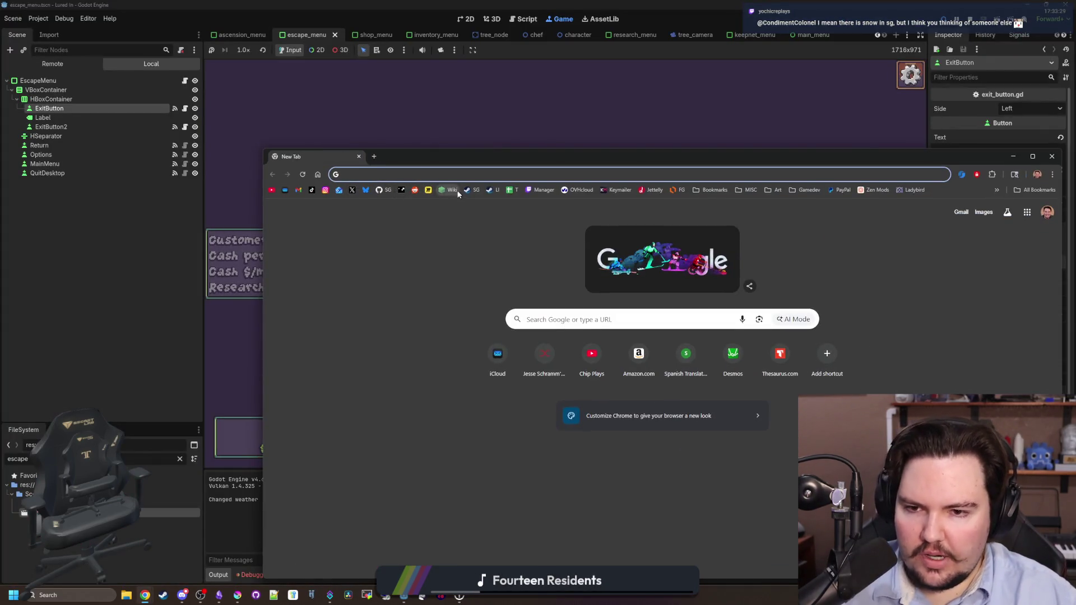
click(458, 191)
drag(476, 157, 427, 3)
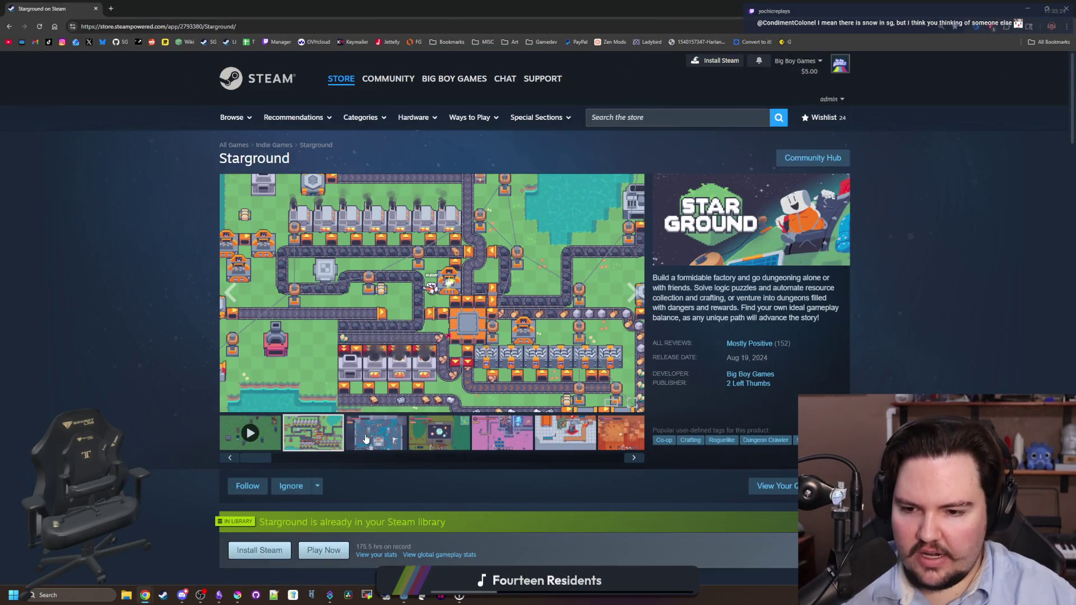
click(365, 439)
click(409, 372)
click(937, 322)
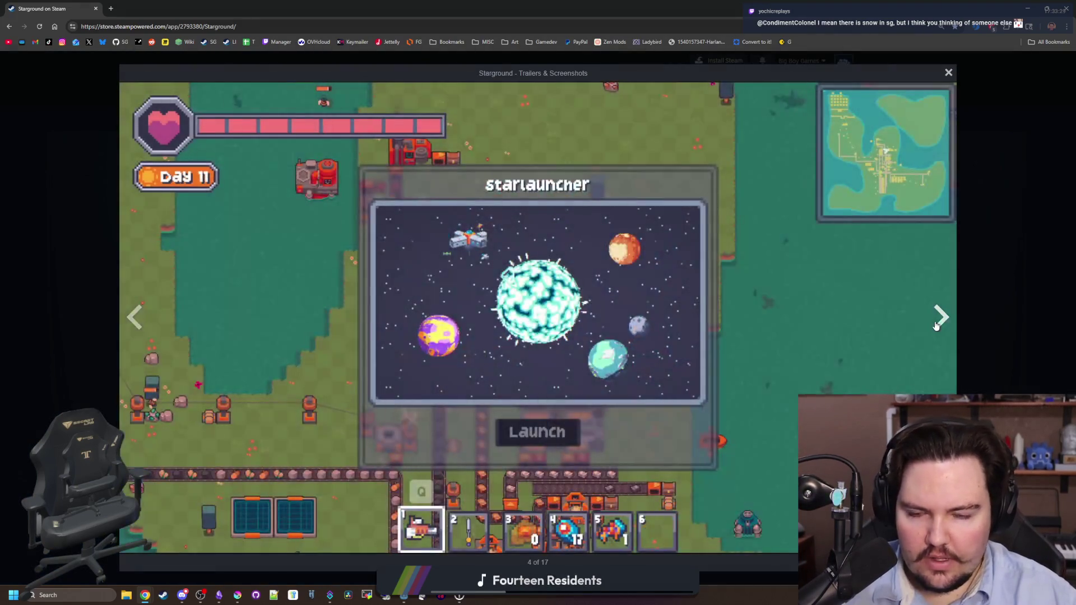
click(936, 322)
click(937, 322)
click(937, 322)
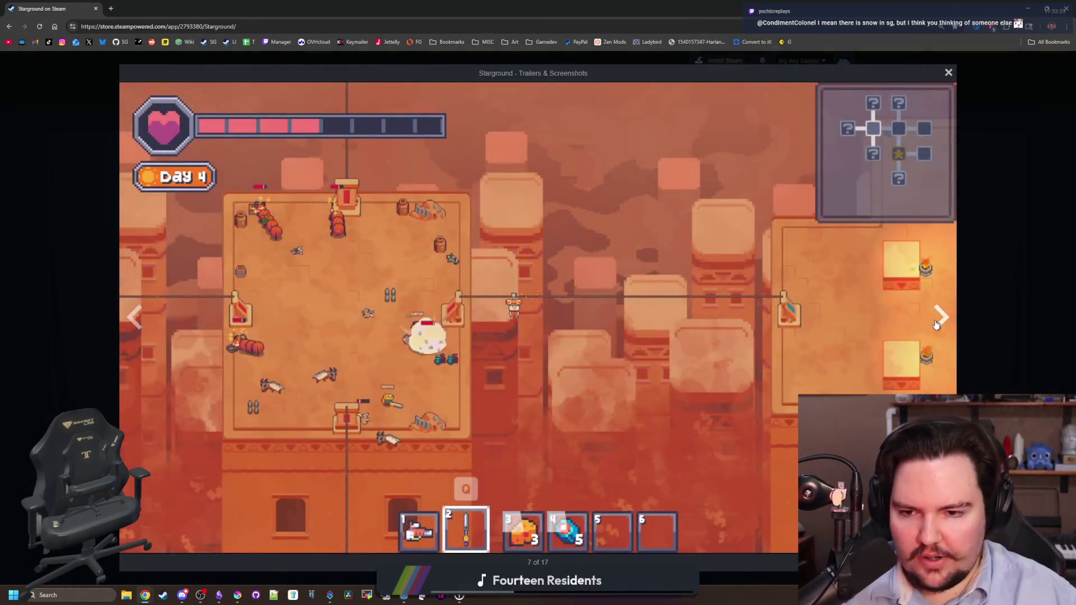
click(936, 322)
click(936, 322)
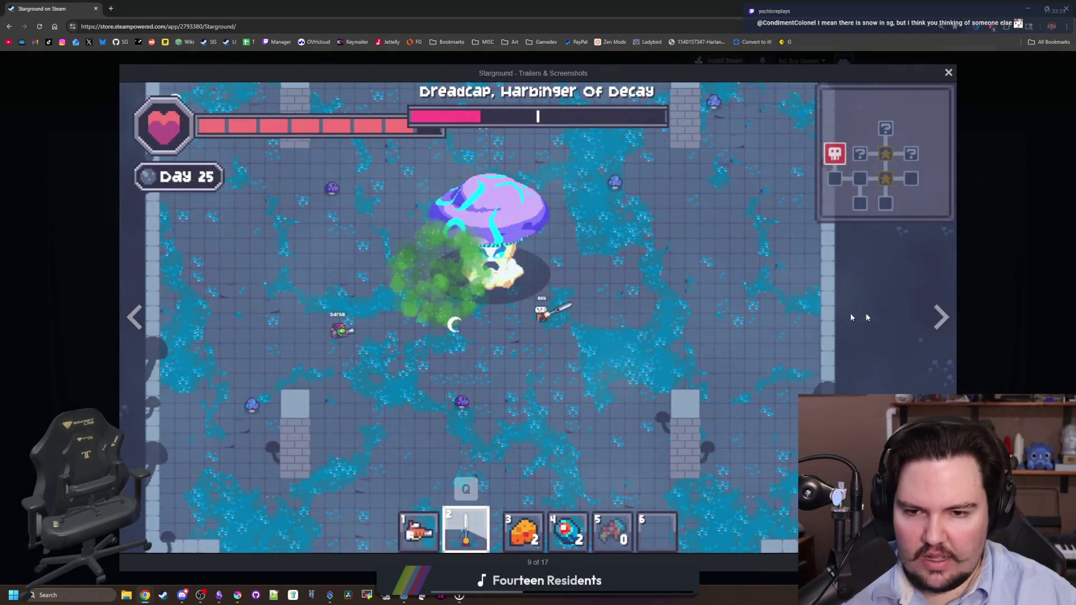
click(941, 317)
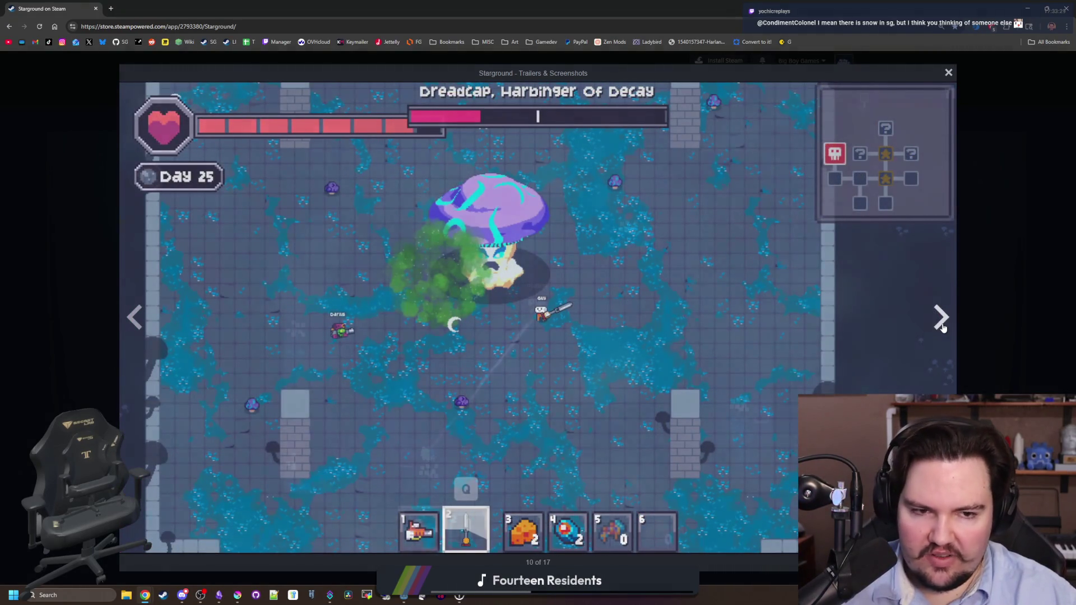
click(941, 317)
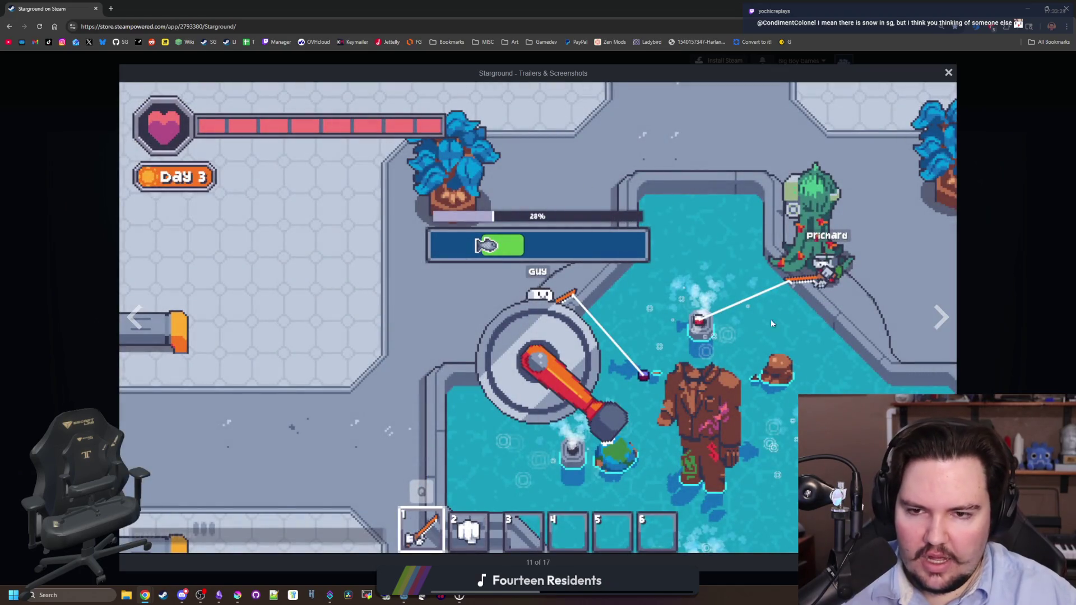
click(940, 317)
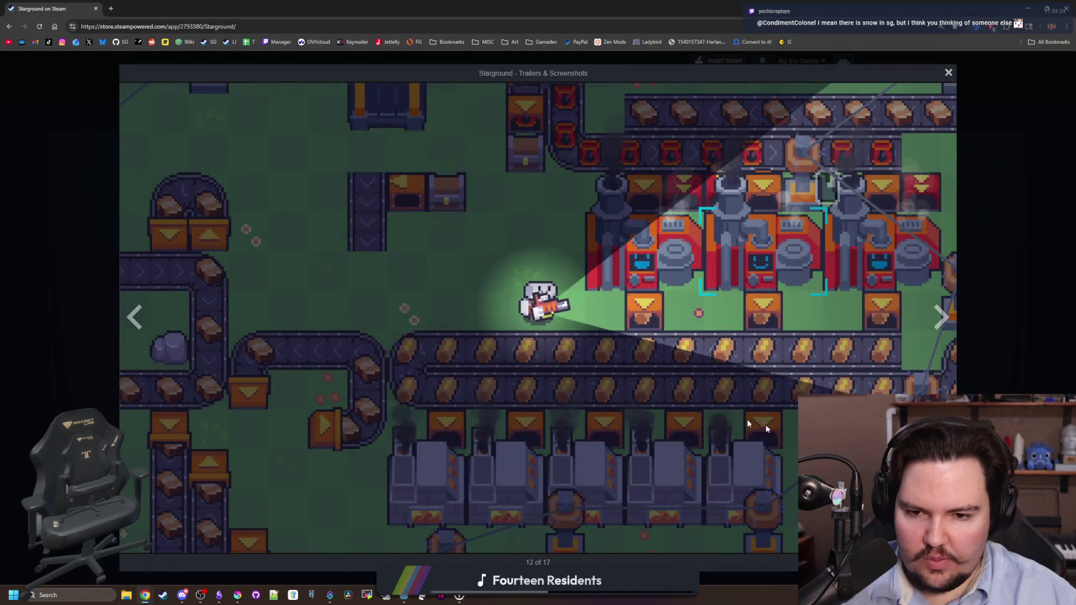
click(936, 325)
click(936, 325)
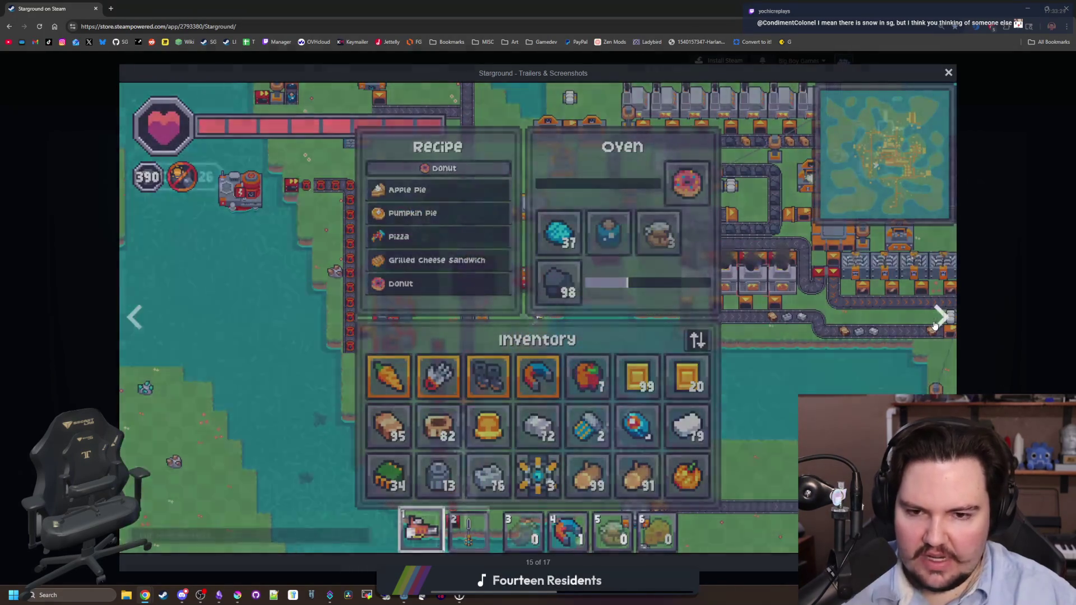
click(935, 325)
click(935, 325)
click(934, 325)
click(934, 325)
click(934, 324)
click(935, 325)
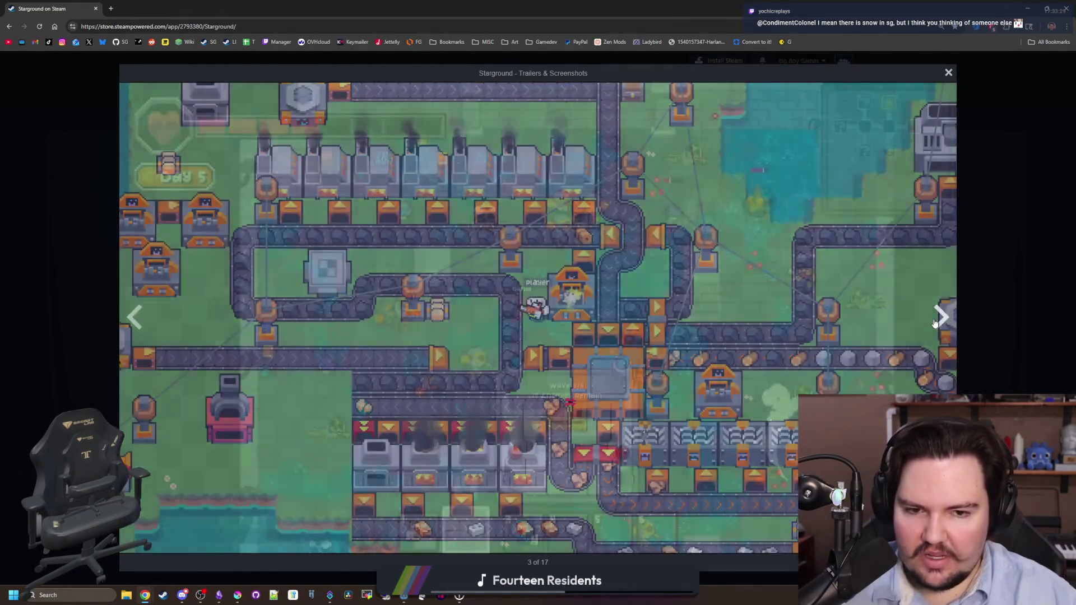
click(935, 324)
click(935, 324)
click(935, 323)
click(935, 322)
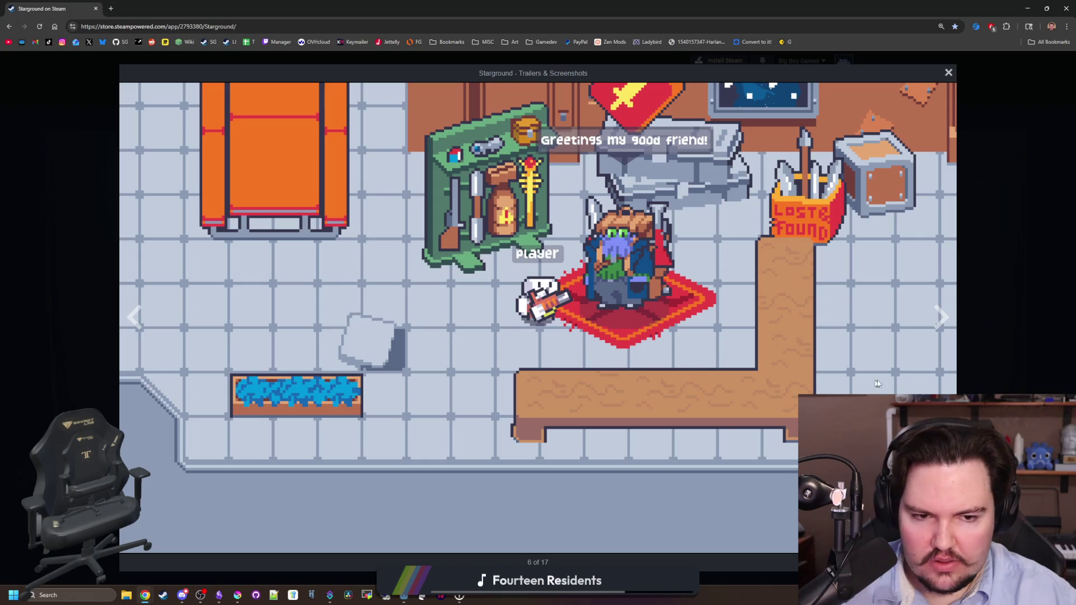
key(Right)
key(Right)
key(Right)
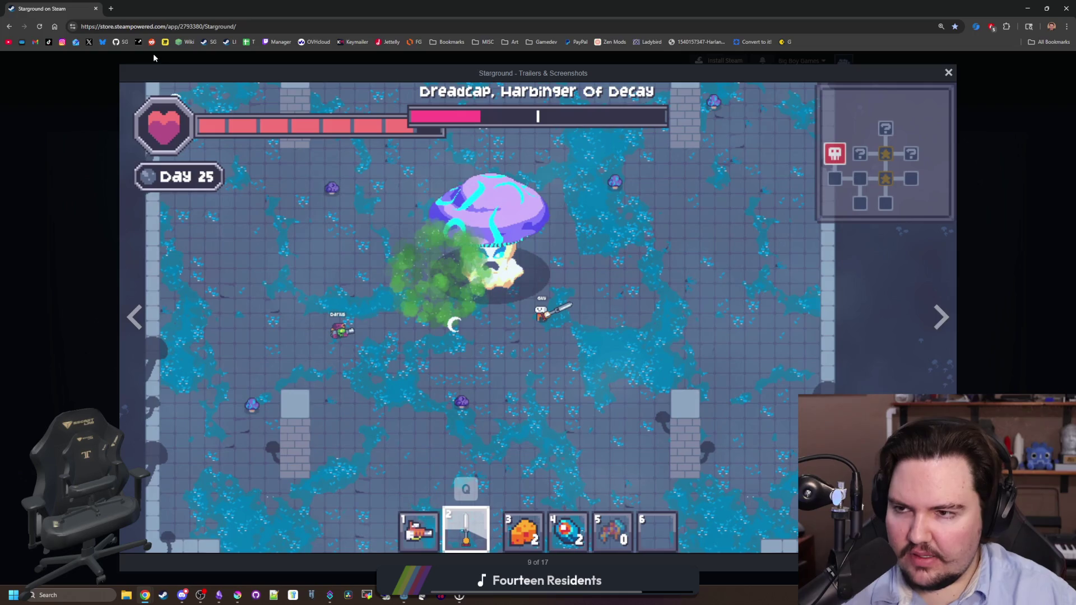
mouse_move(404, 595)
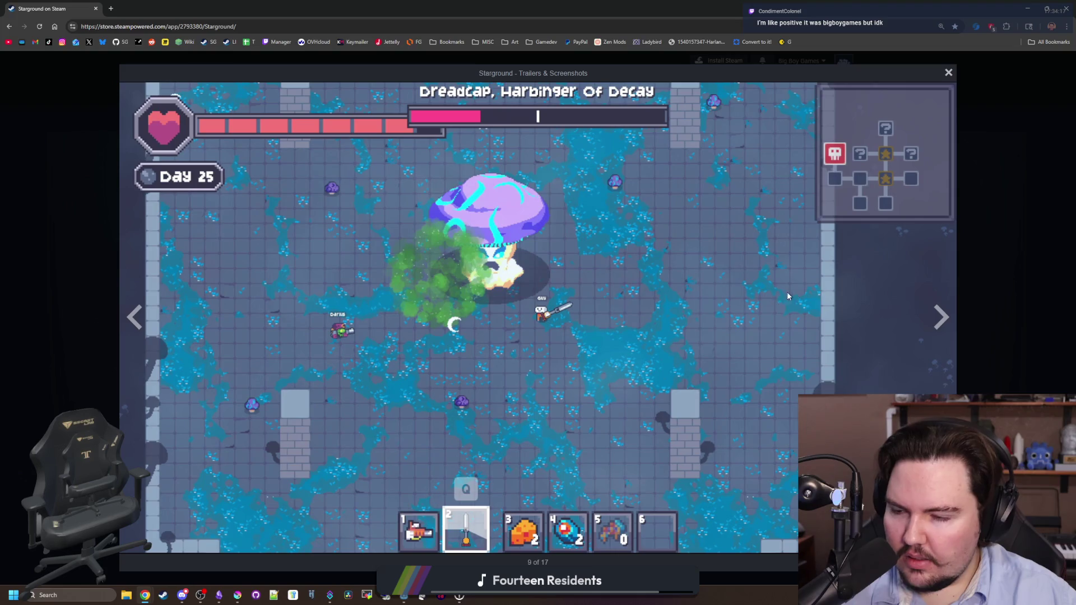
click(941, 317)
click(944, 320)
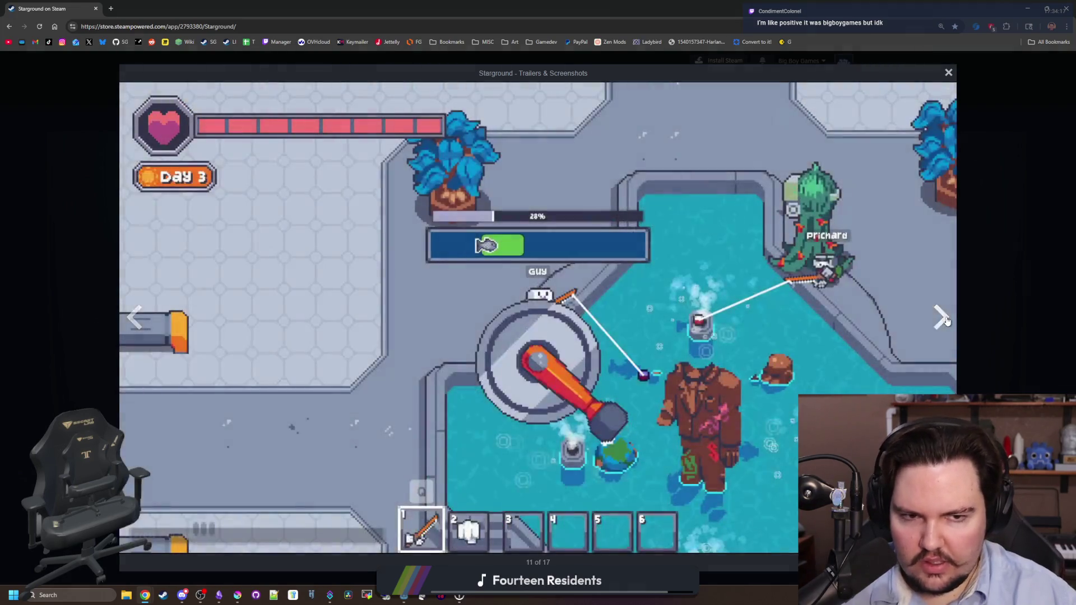
click(945, 320)
Launch a second Godot Project Manager from the taskbar and open the Deadlift project
key(alt+Tab)
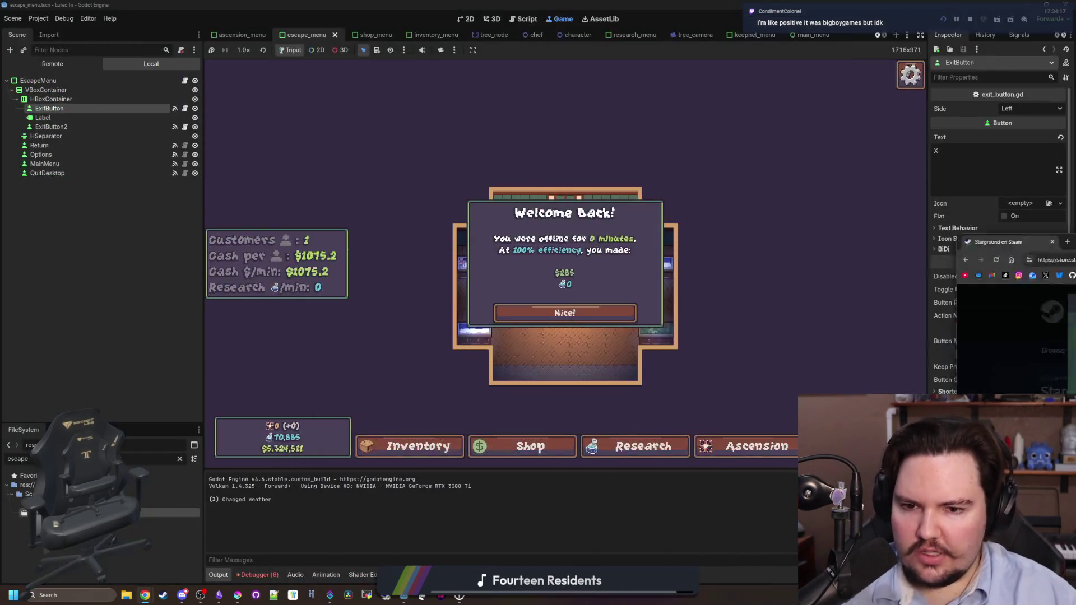
right_click(403, 595)
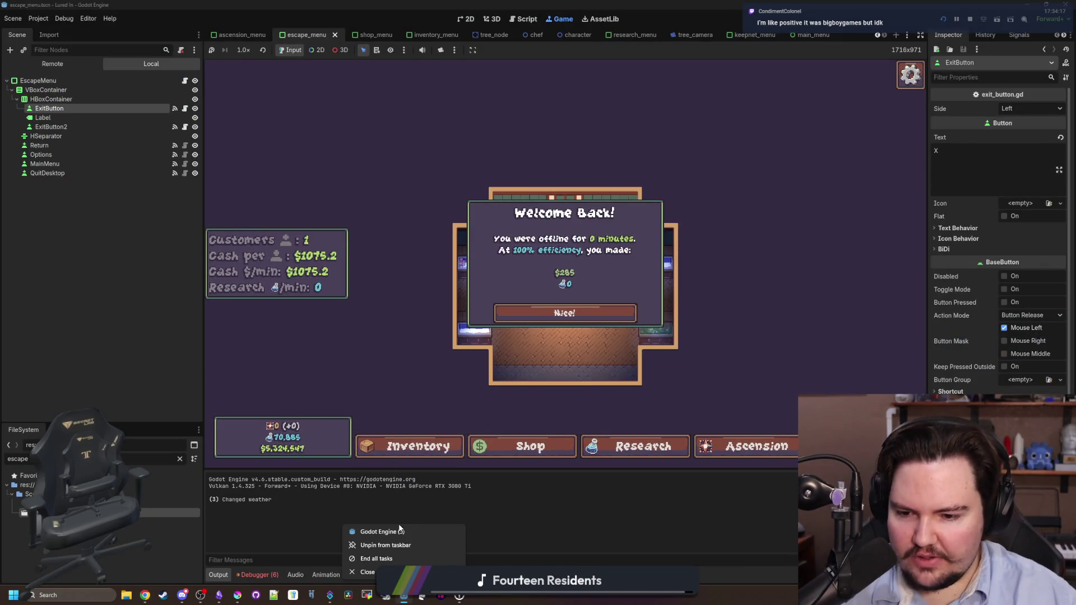
click(377, 536)
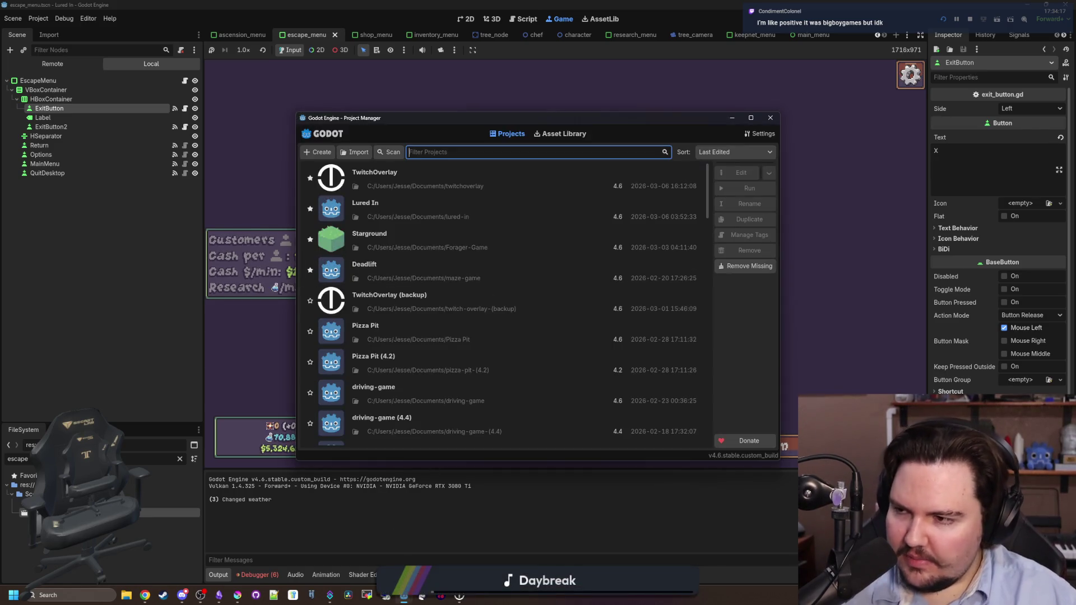
double_click(396, 274)
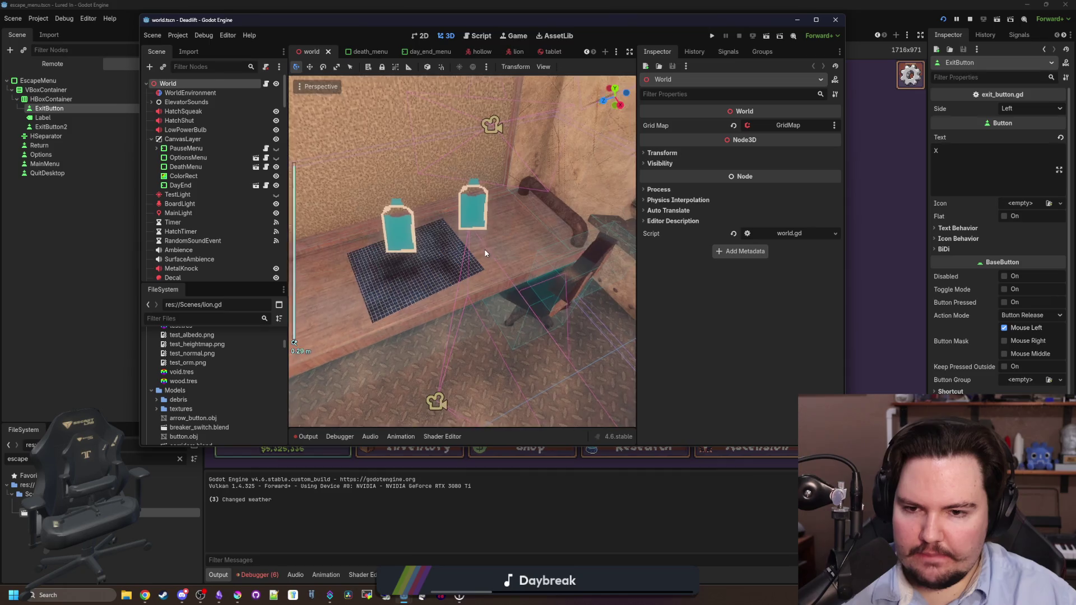
Maximize the Deadlift editor and fly the 3D view along the foggy path into the shop room
drag(616, 95, 625, 87)
key(w)
scroll(462, 252, up, 2)
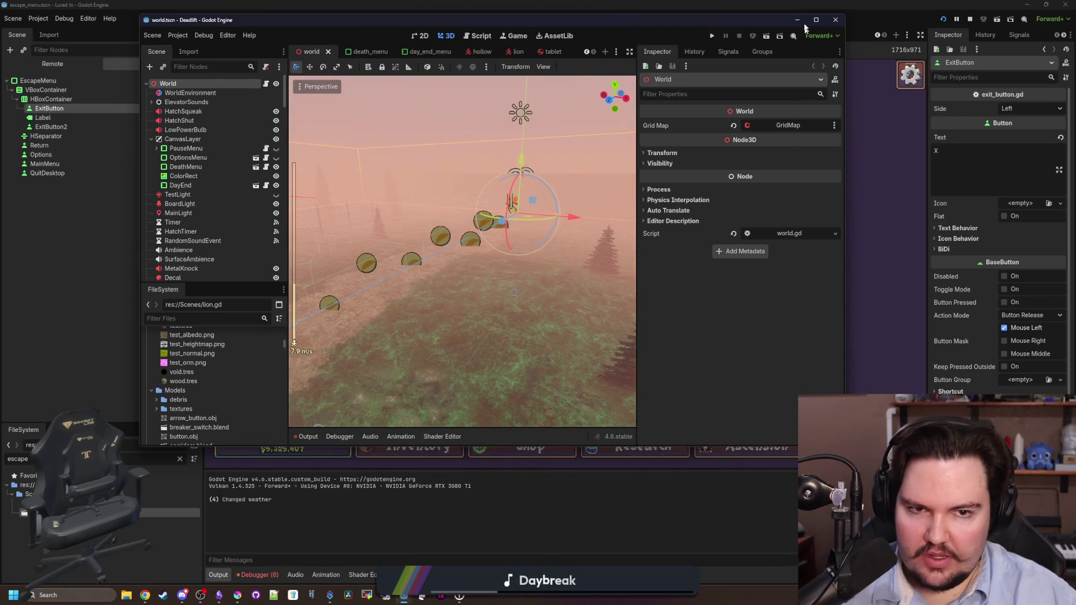
click(815, 19)
key(w)
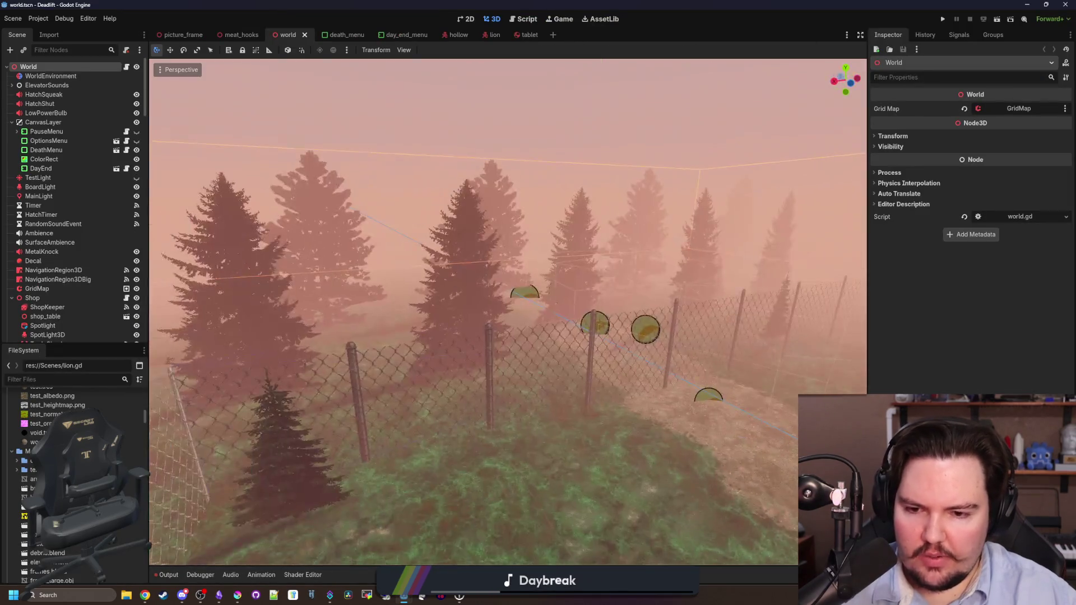
key(w)
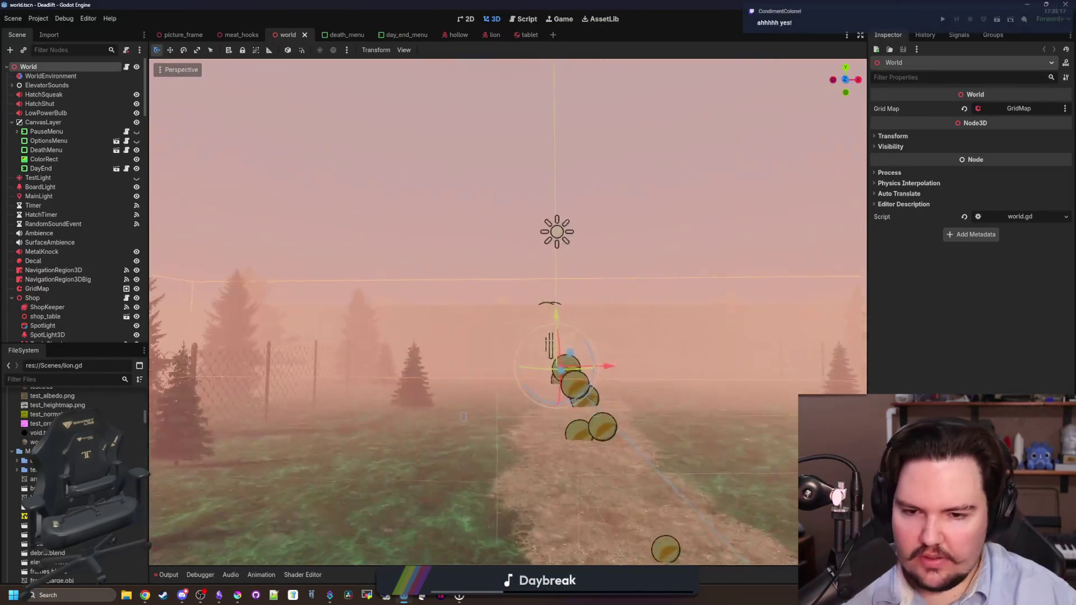
key(w)
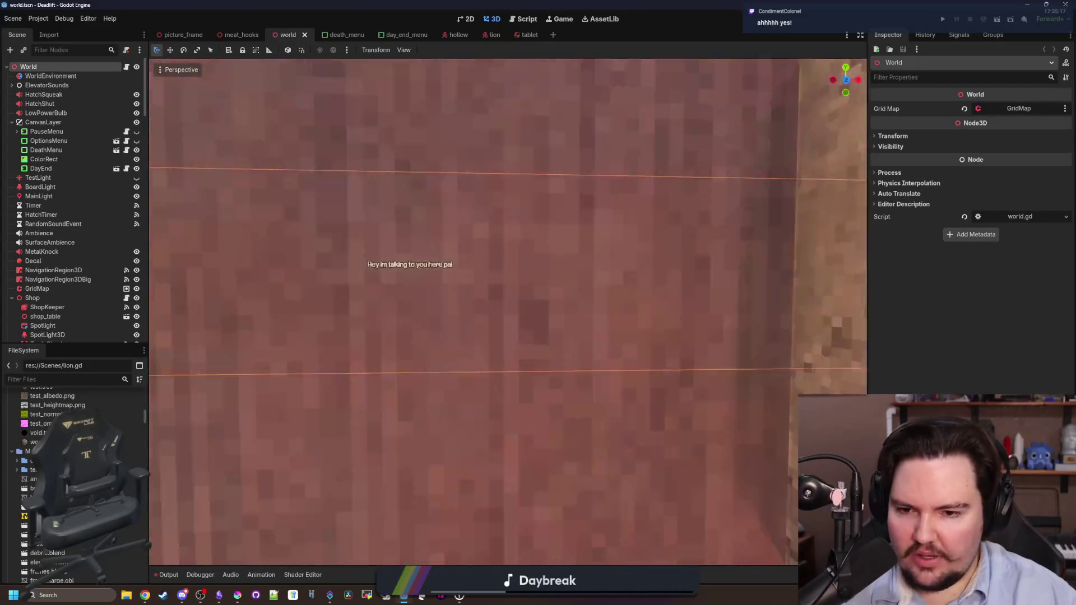
key(w)
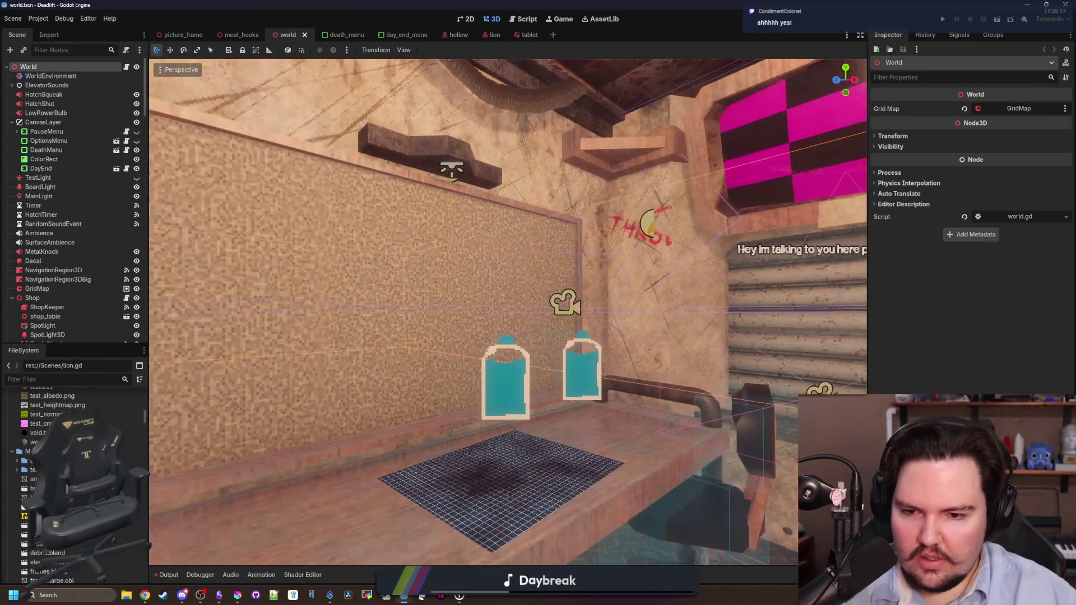
key(s)
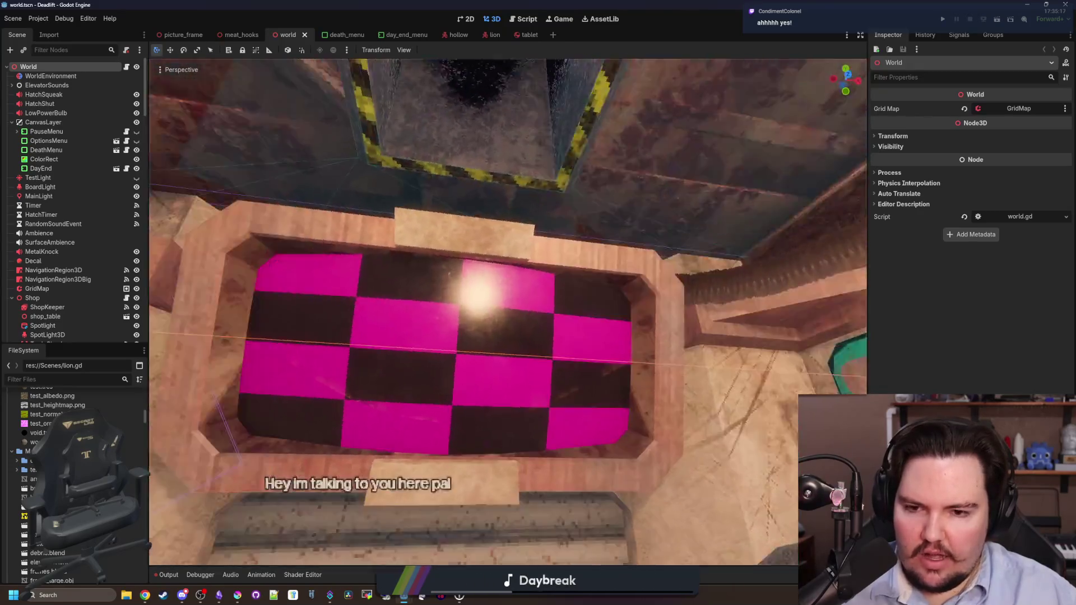
key(w)
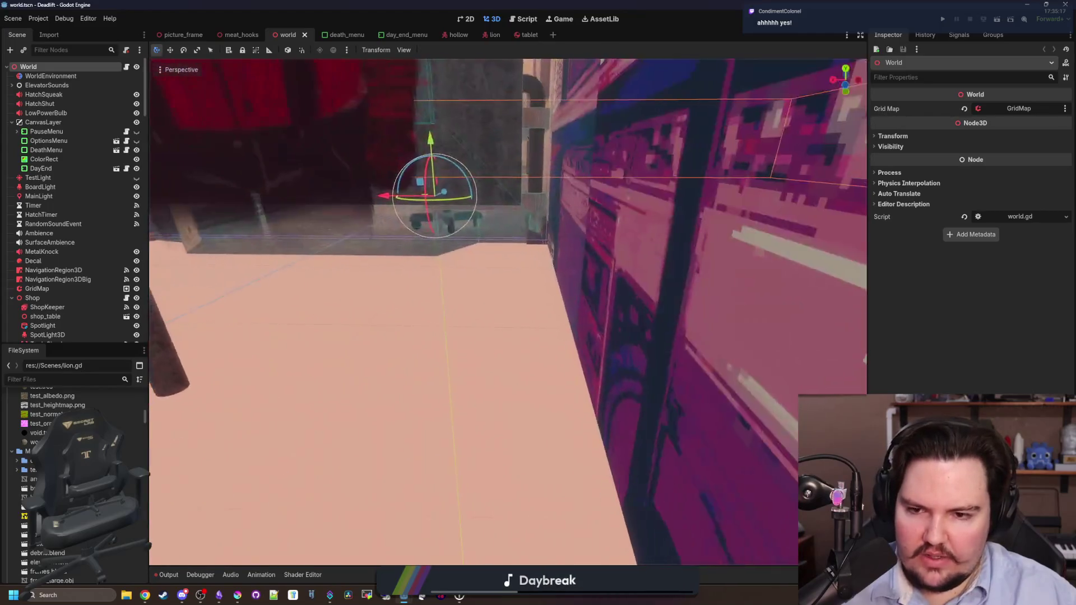
key(s)
key(w)
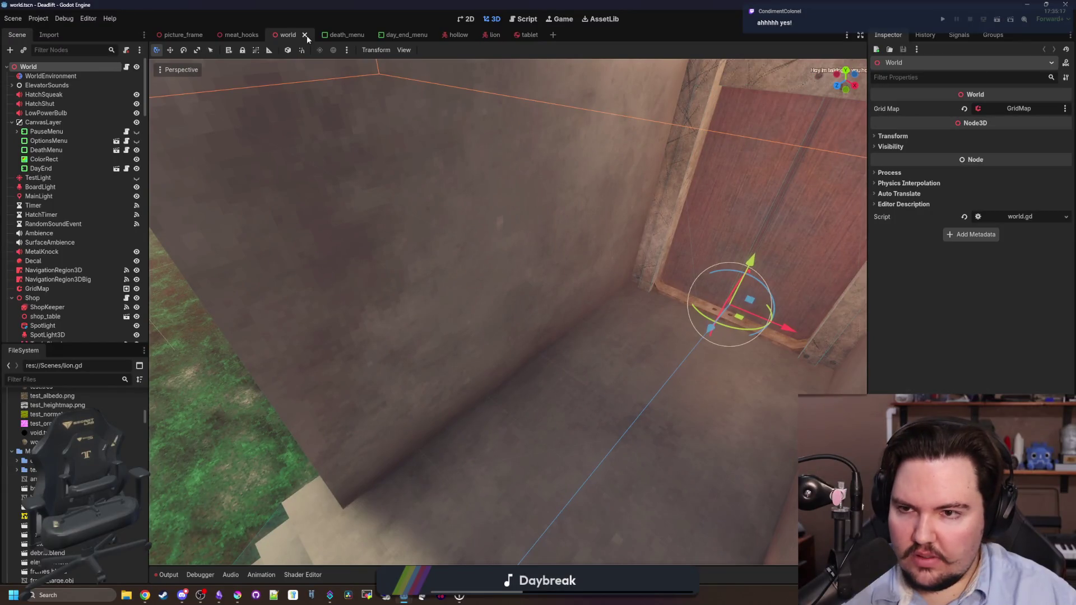
Close the scene tabs other than world and move the Deadlift window aside
right_click(307, 36)
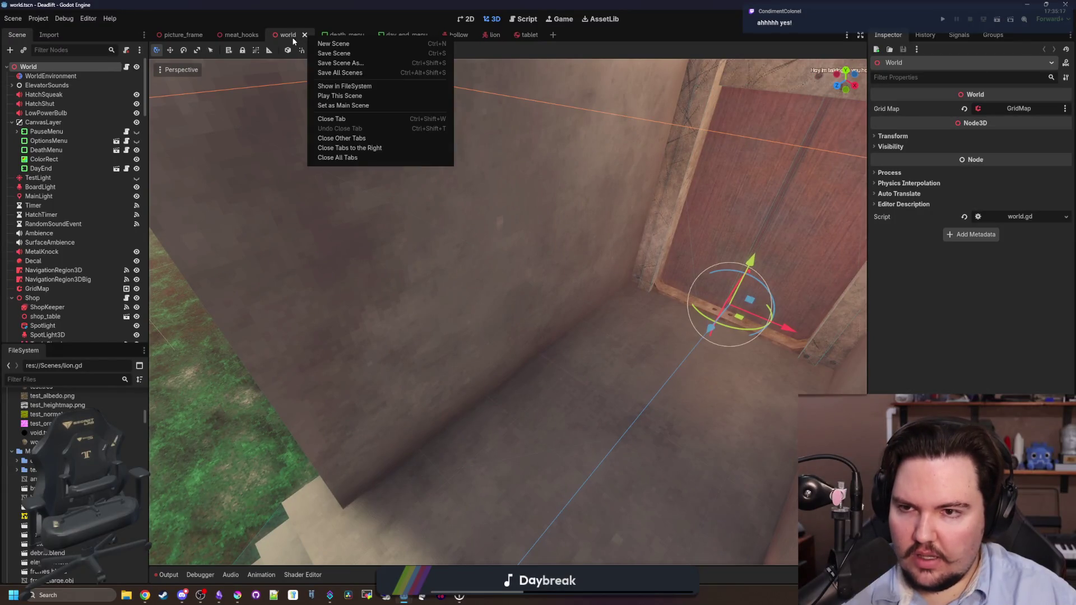
right_click(290, 37)
click(327, 159)
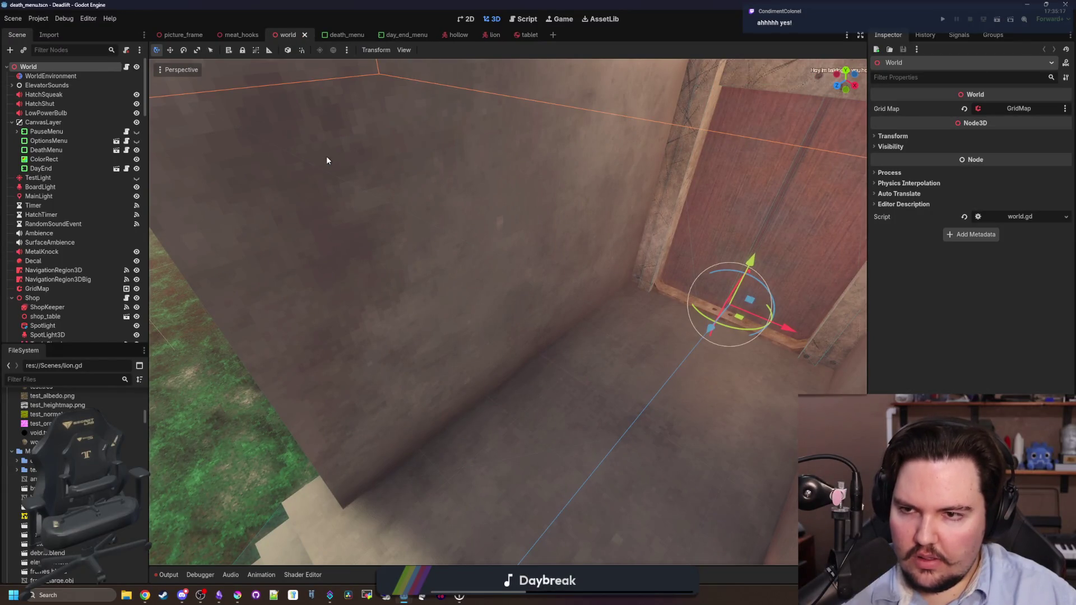
drag(448, 4, 1001, 235)
Dismiss the Welcome Back notice, then twice open the Escape Menu's Options panel and close it
click(523, 313)
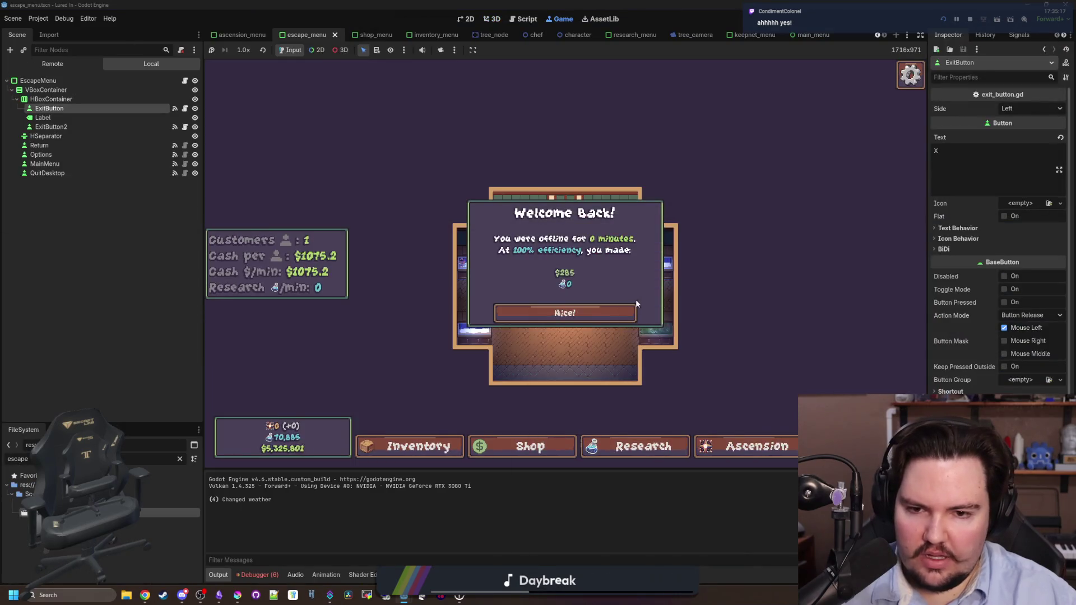
click(524, 313)
key(Escape)
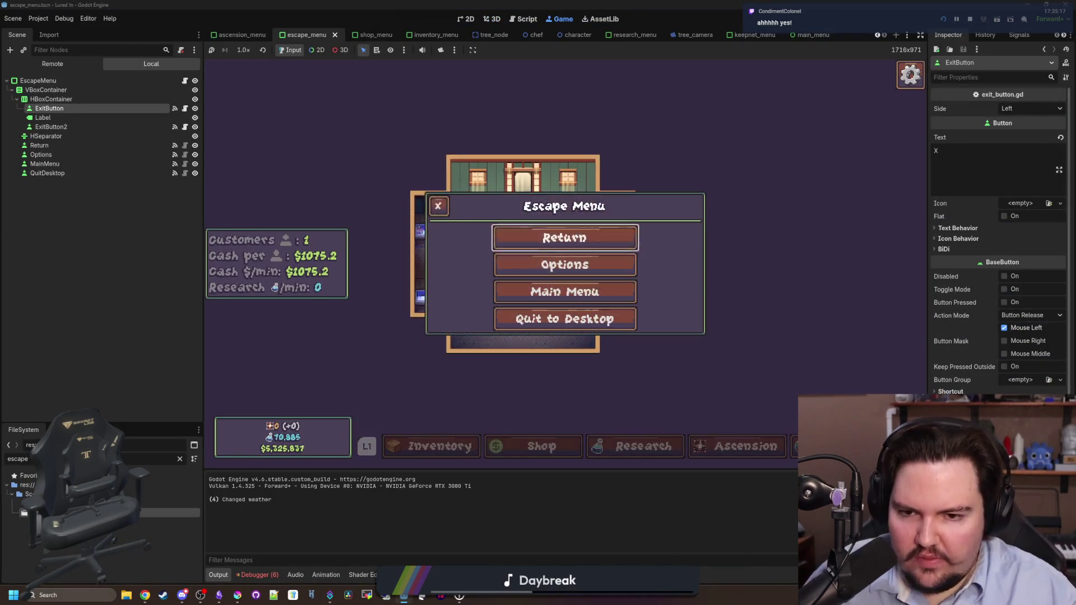
key(Down)
key(Return)
key(Escape)
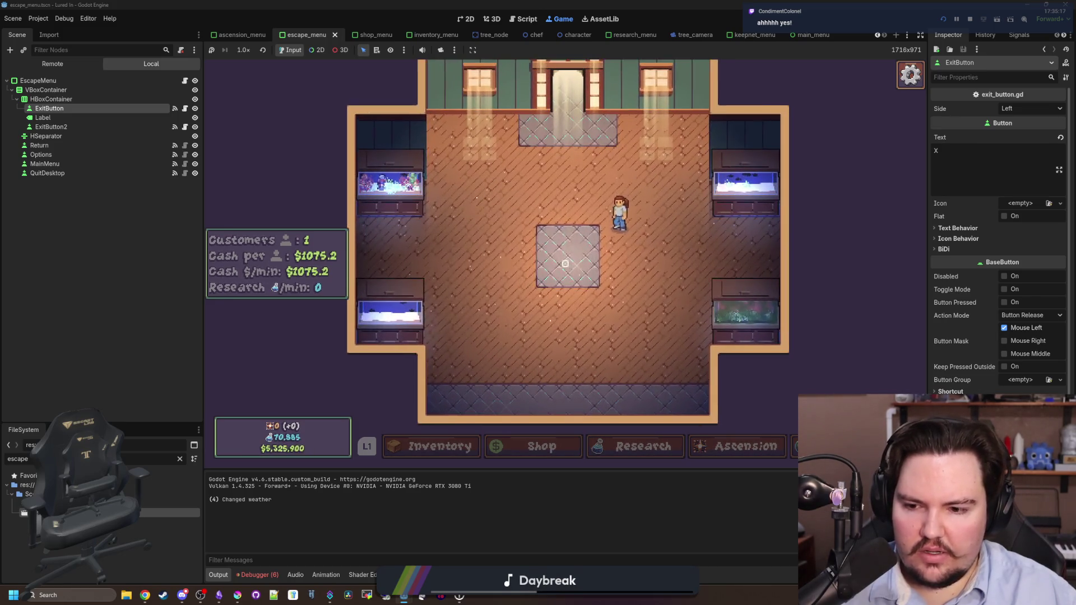
key(Escape)
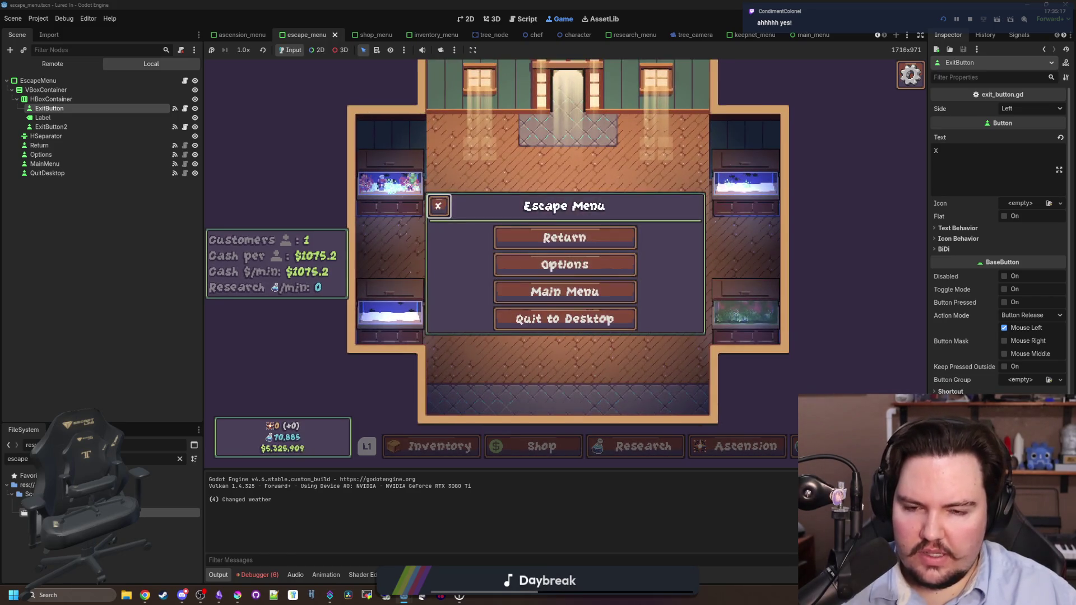
key(Down)
key(Return)
key(Escape)
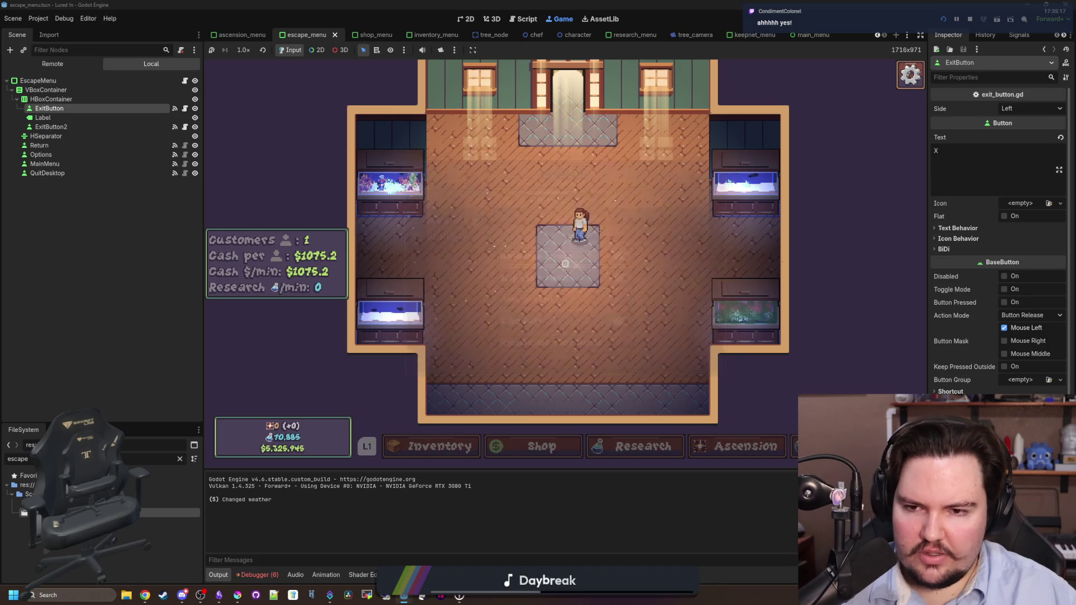
Open escape_menu.gd from the EscapeMenu node's script icon
key(super)
key(Escape)
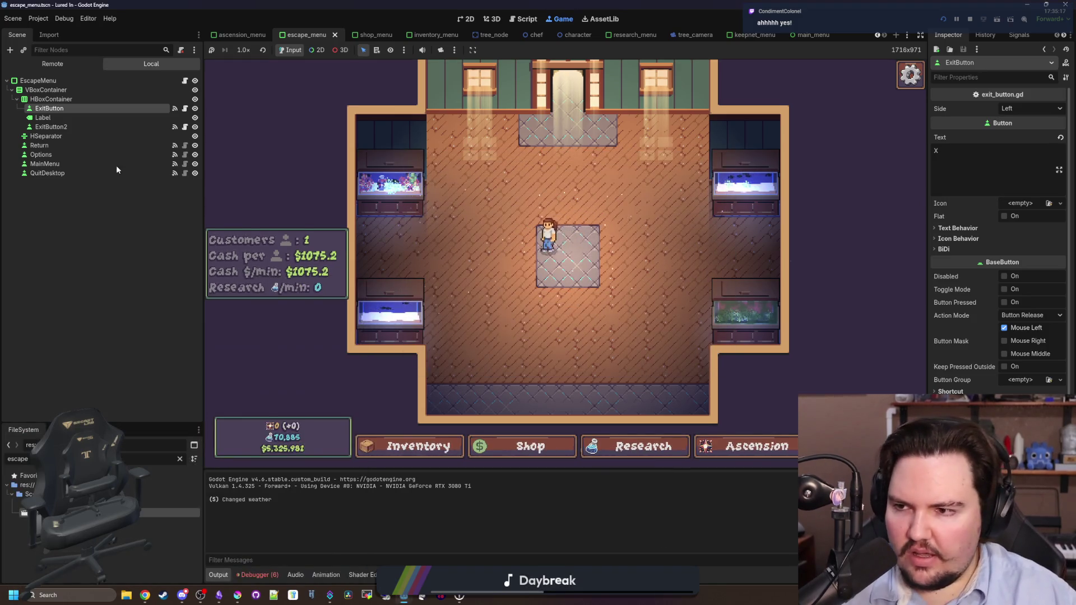
click(185, 80)
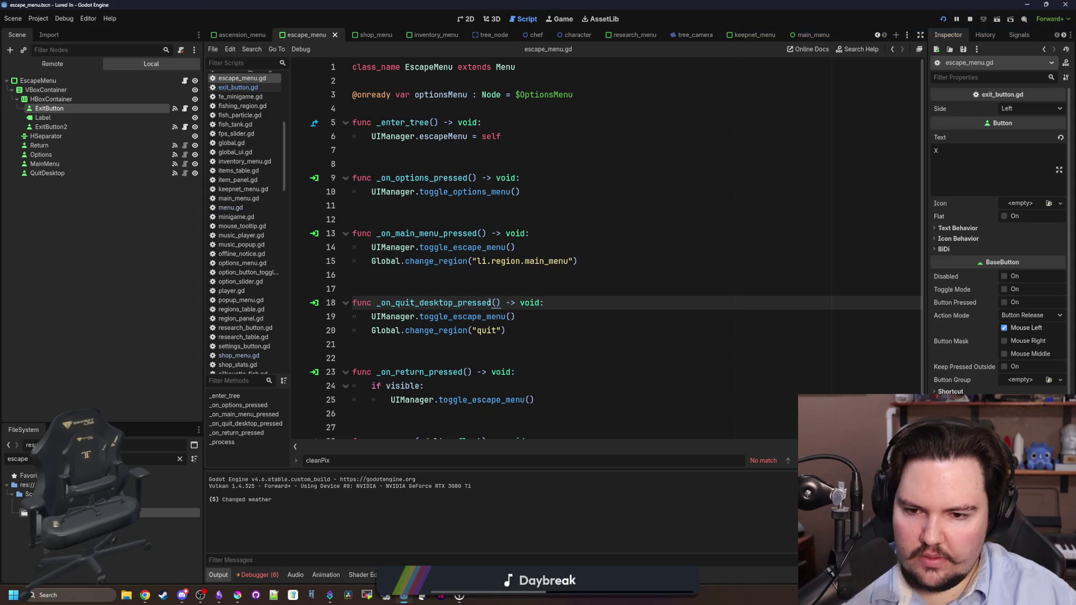
Open exit_button.gd and undo back to the if/else version of _pressed()
key(Up)
click(185, 108)
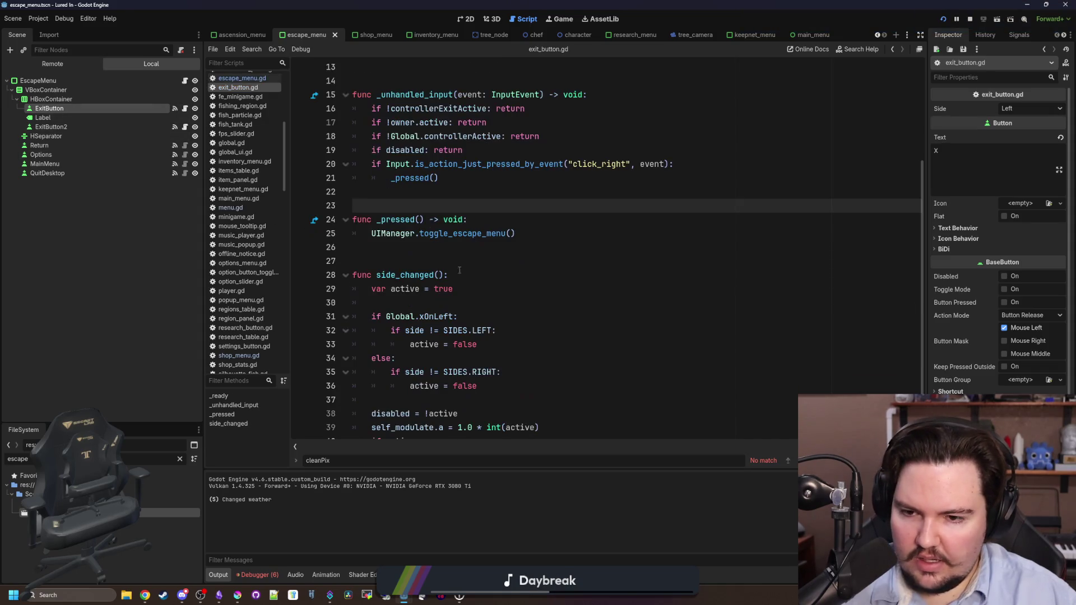
click(497, 247)
key(ctrl+z)
key(ctrl+z)
key(ctrl+z)
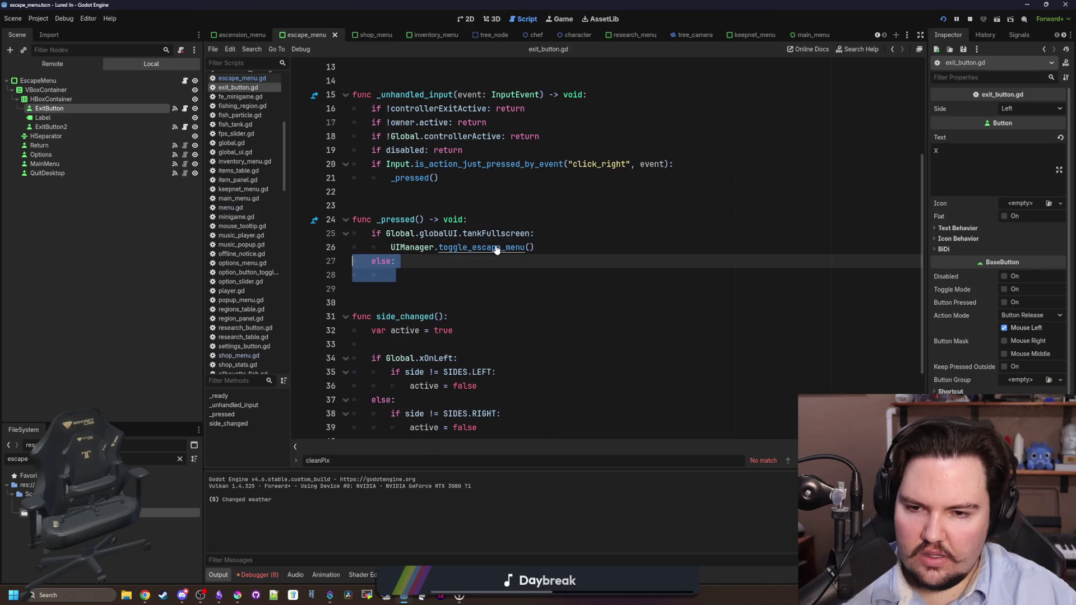
Add an '|| owner.EscapeMenu' condition to line 25's if statement and save
click(461, 263)
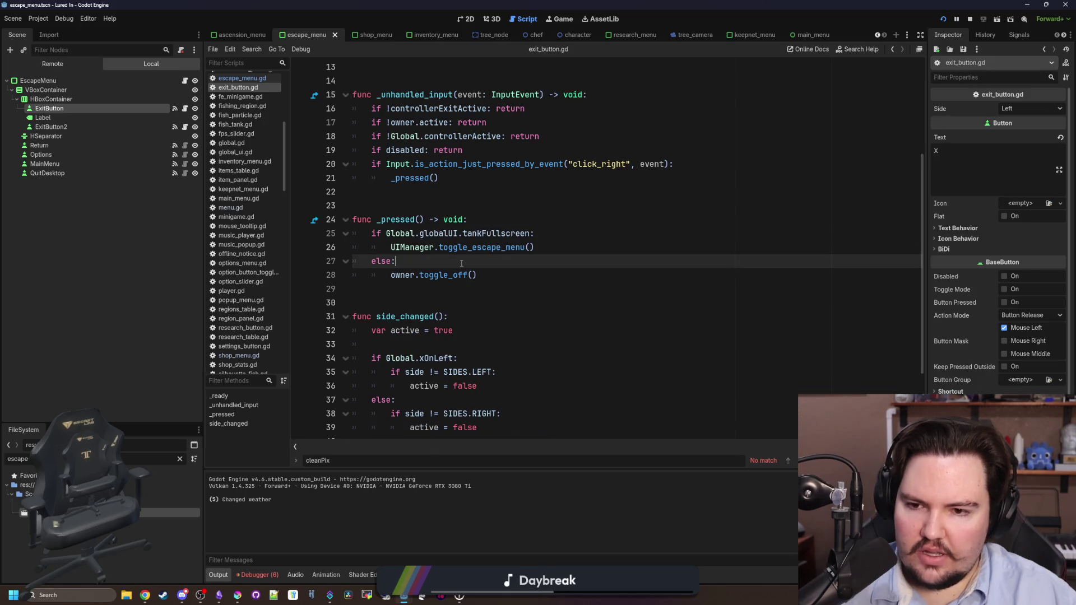
click(530, 233)
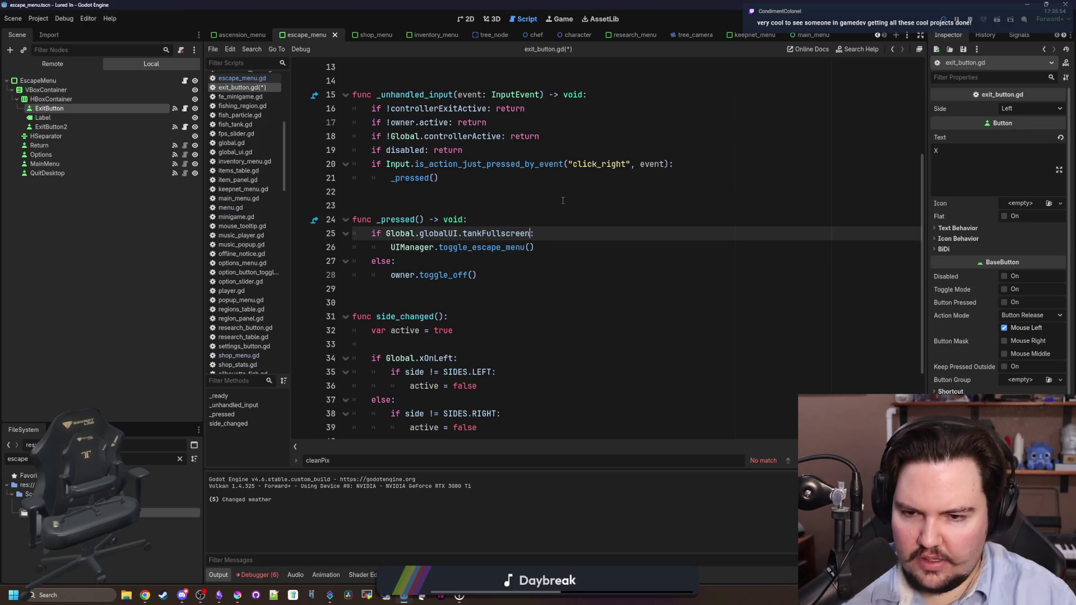
text(||)
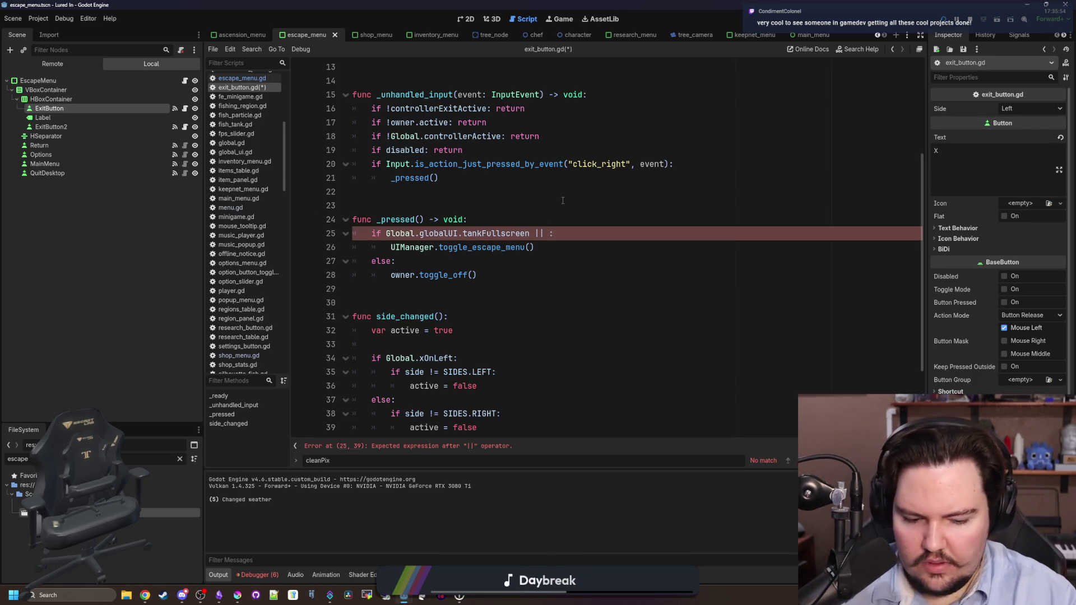
key(BackSpace)
key(BackSpace)
key(BackSpace)
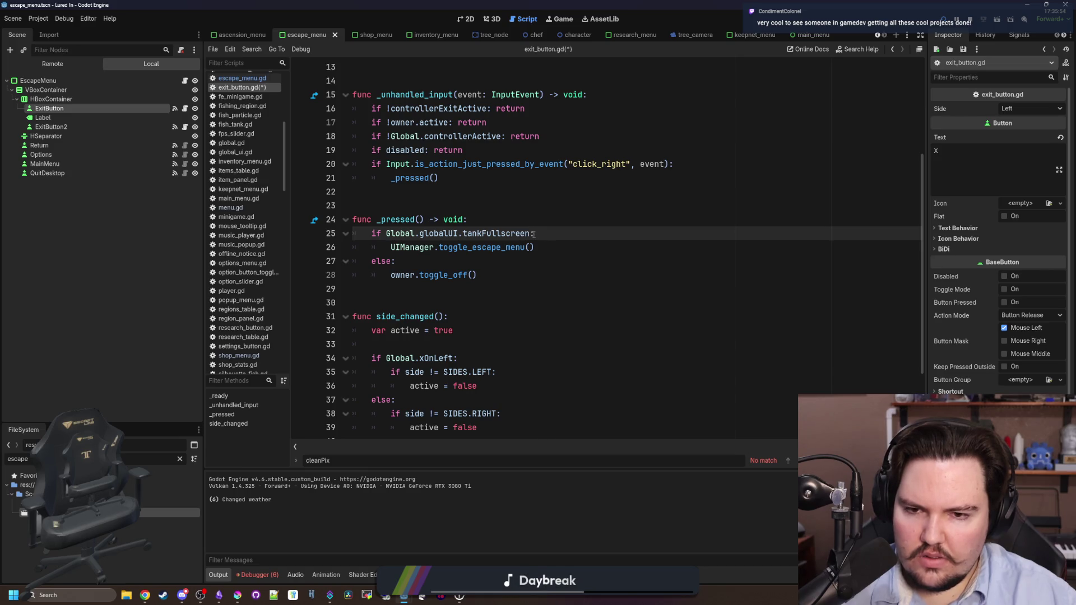
text(|| E)
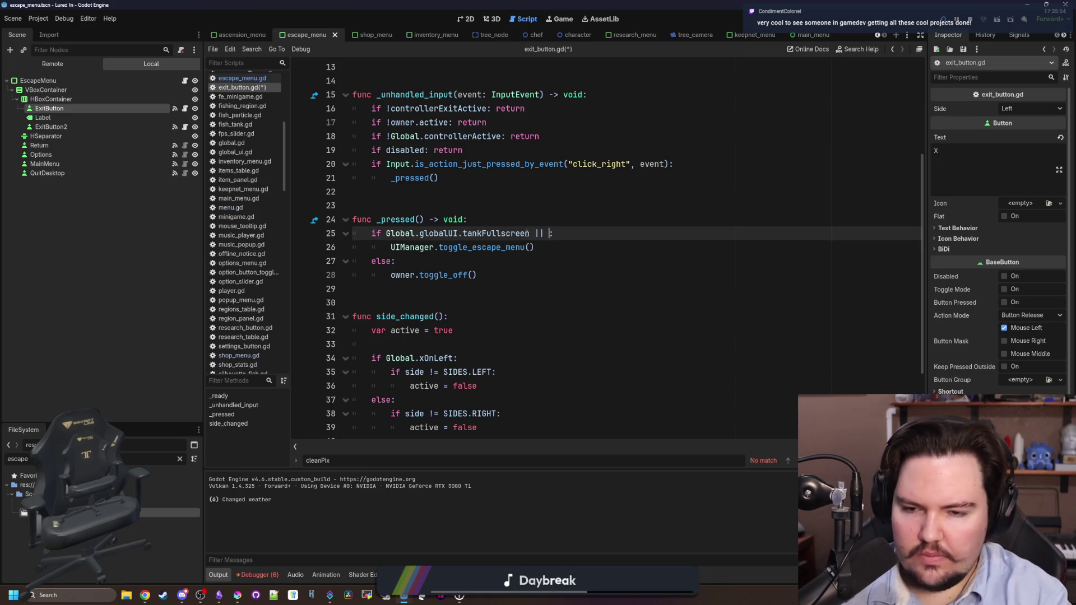
text(sc)
key(Return)
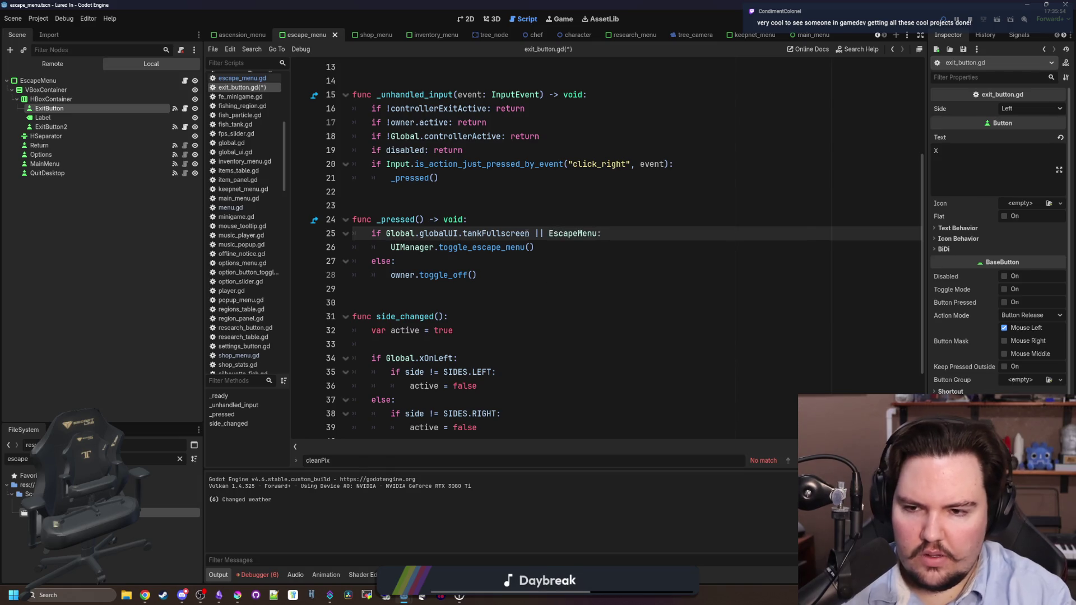
scroll(562, 238, up, 4)
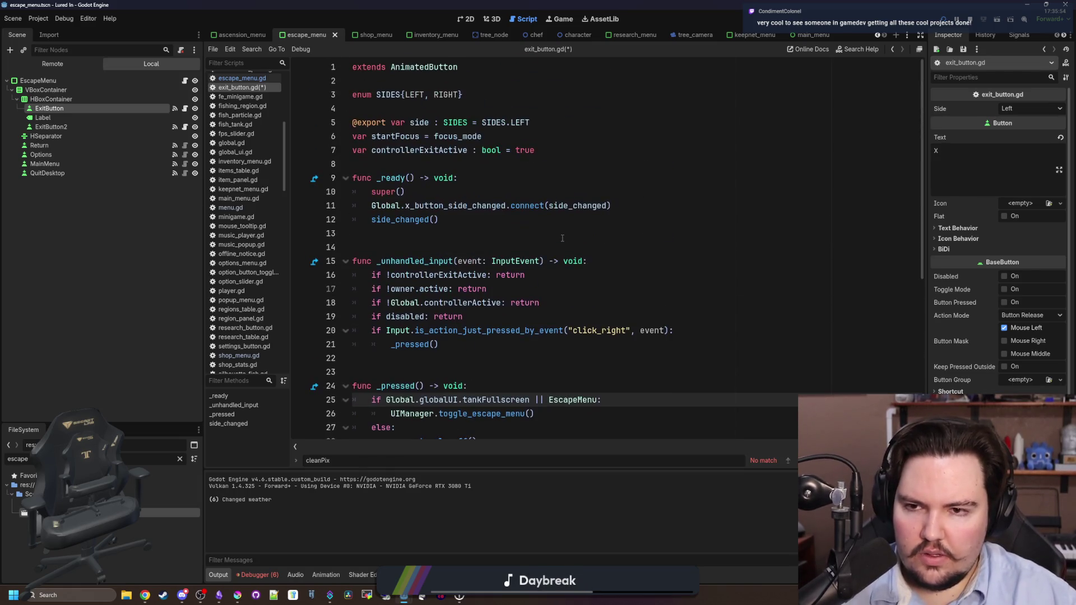
scroll(562, 238, down, 2)
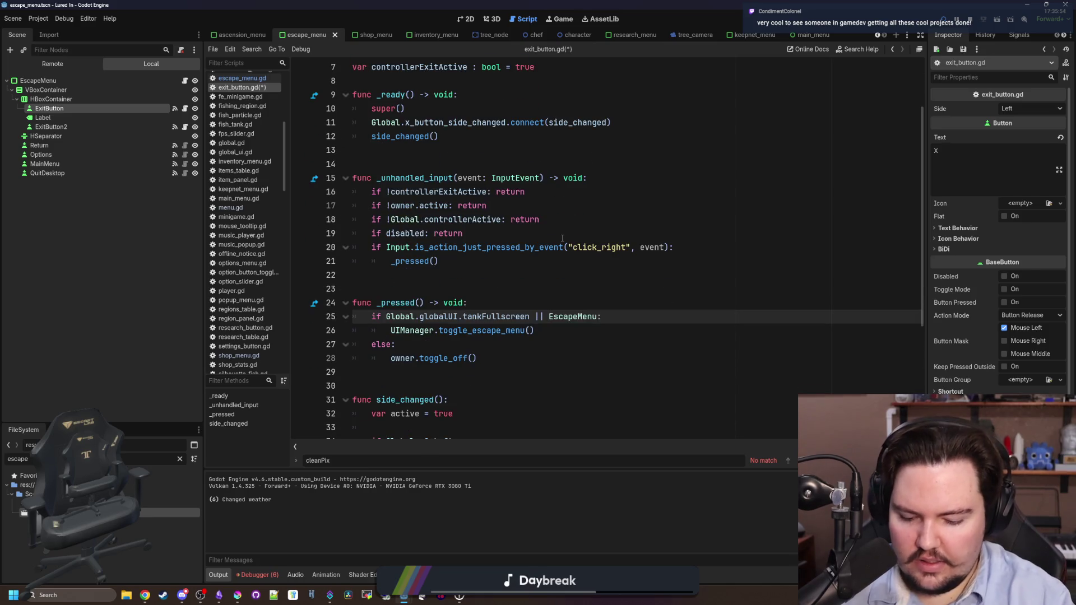
key(ctrl+Left)
text(owner.)
click(518, 270)
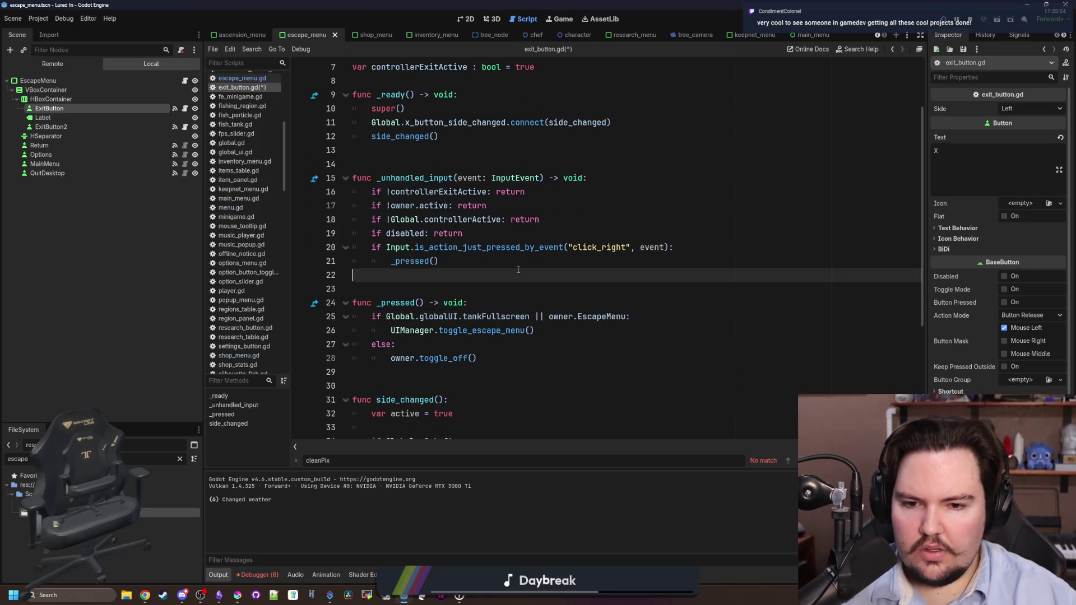
key(ctrl+s)
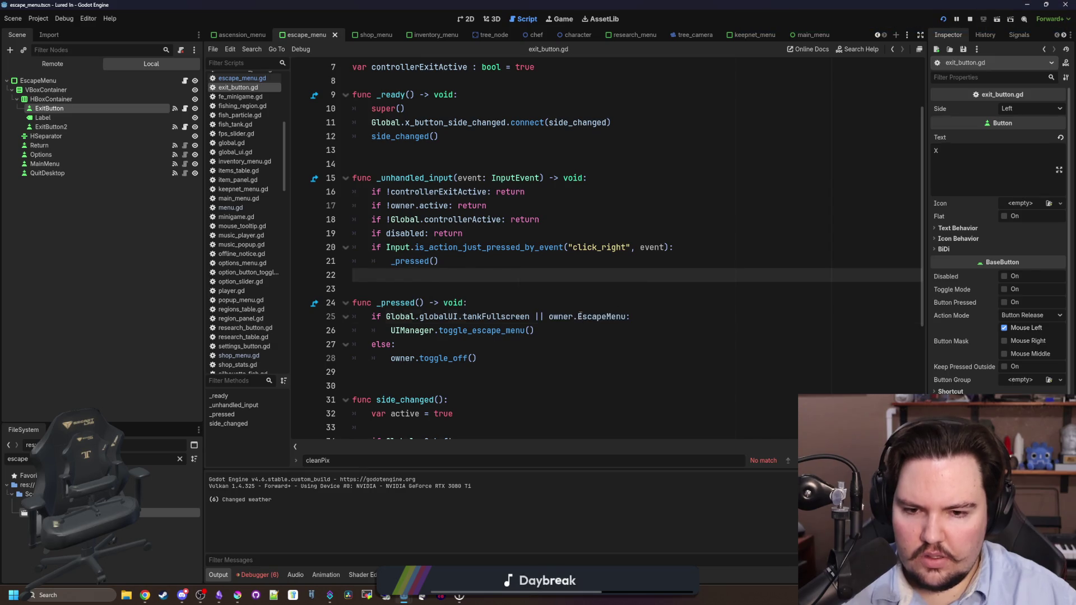
Change line 25's 'owner.EscapeMenu' to 'owner is EscapeMenu' and save the script
click(578, 316)
key(BackSpace)
text(is)
click(554, 288)
key(ctrl+s)
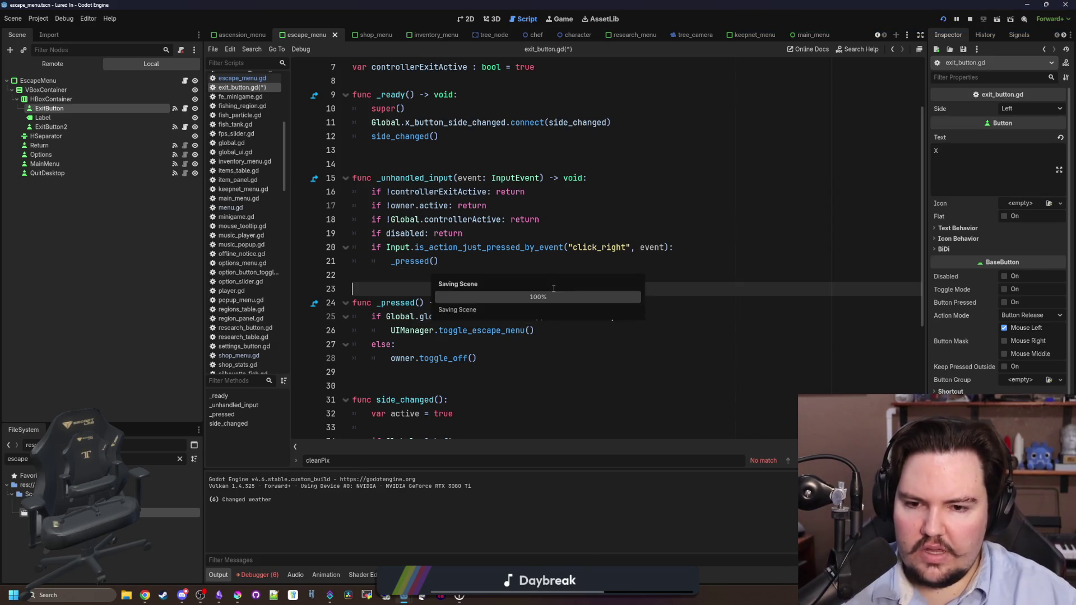
click(566, 20)
key(Escape)
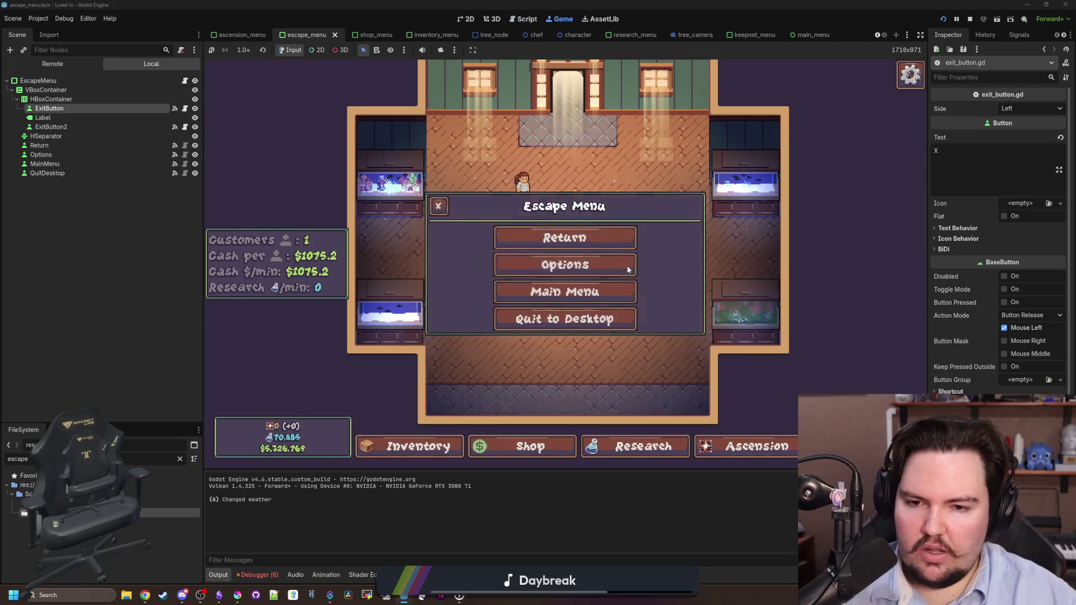
click(438, 207)
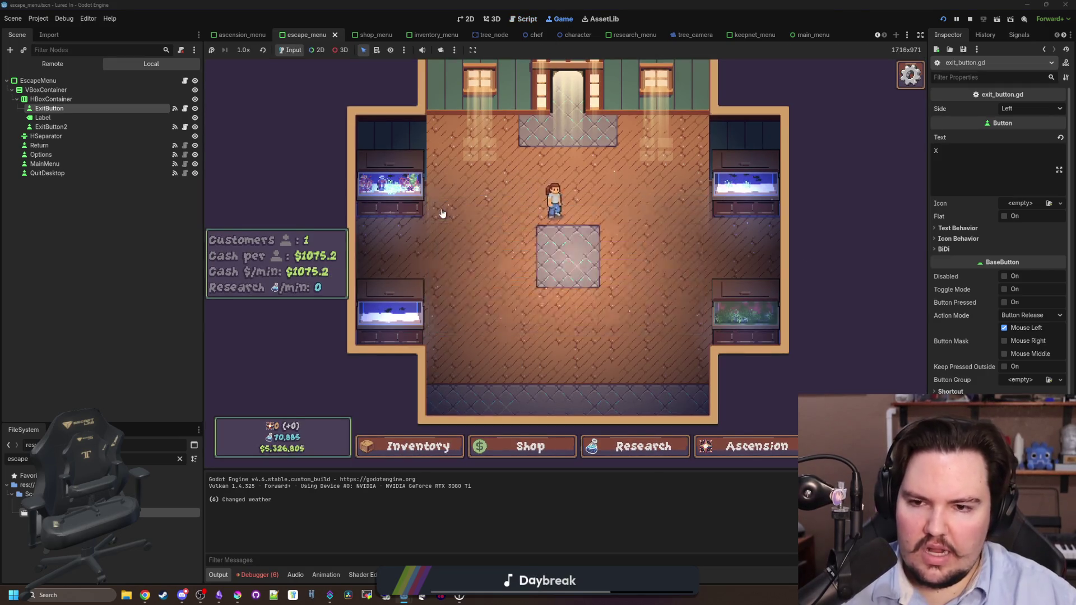
key(Escape)
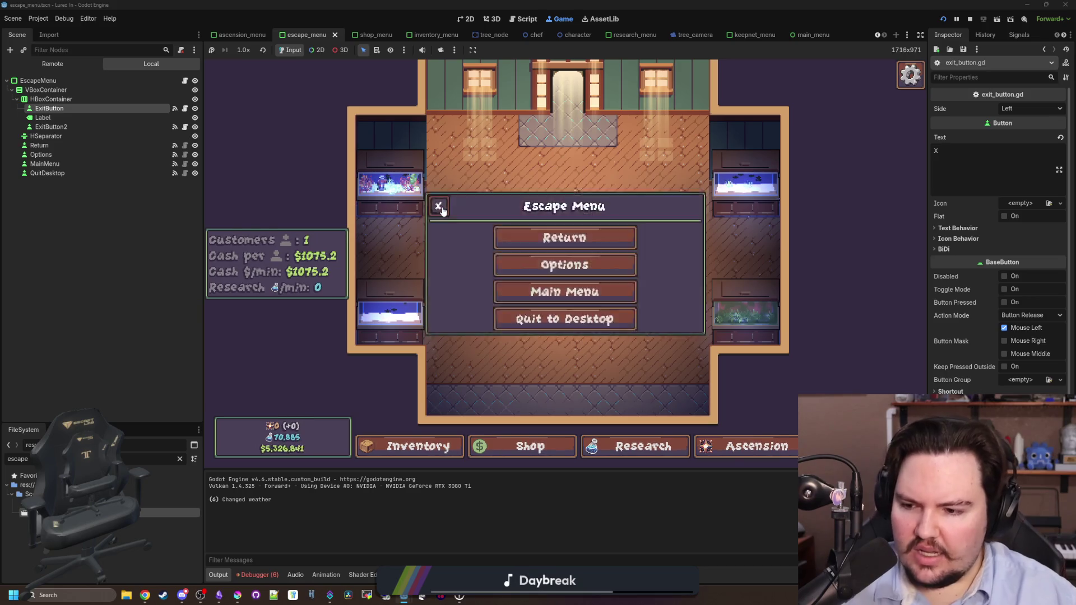
key(ctrl+F3)
key(ctrl+s)
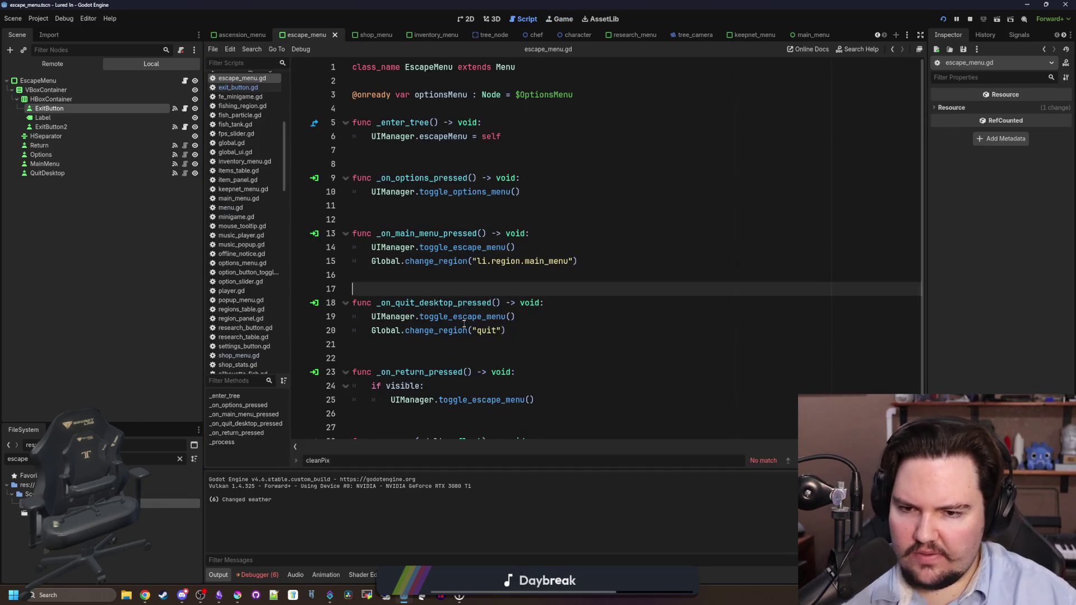
key(Up)
key(Up)
key(Up)
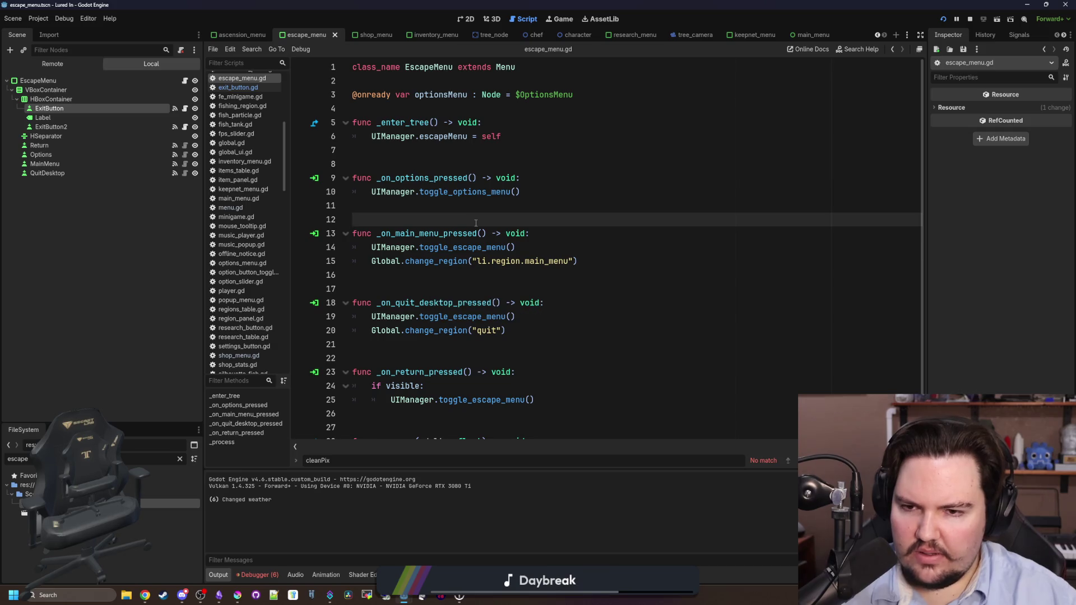
ctrl+click(462, 247)
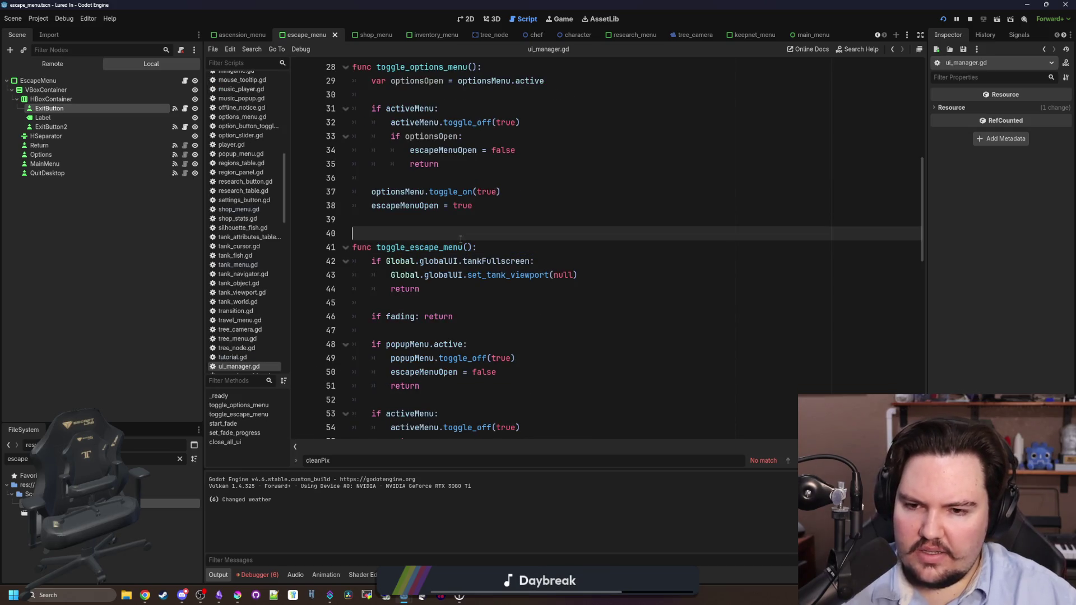
scroll(511, 219, down, 3)
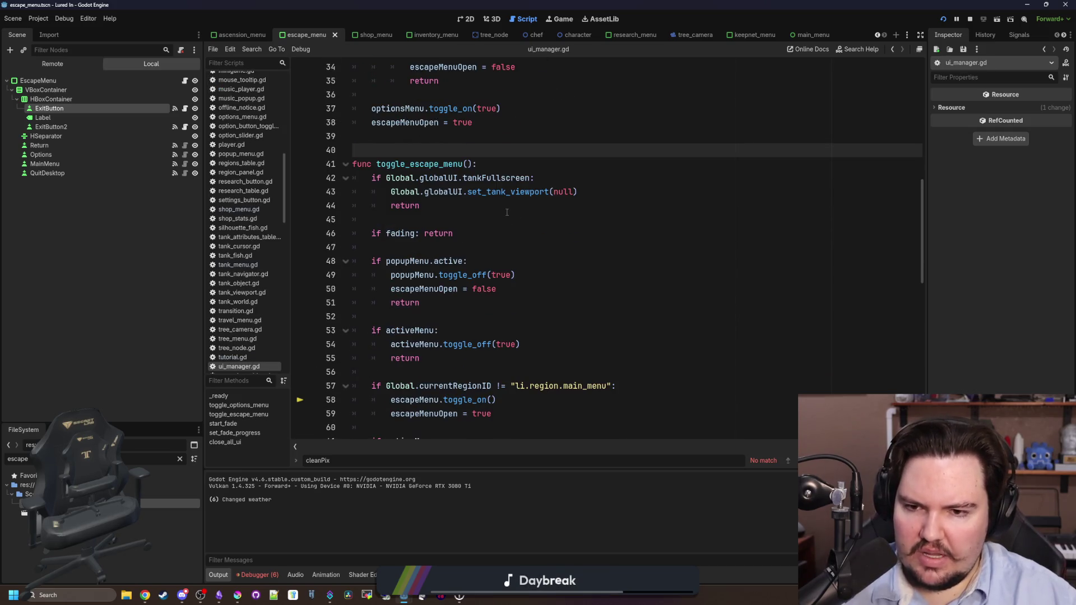
click(559, 19)
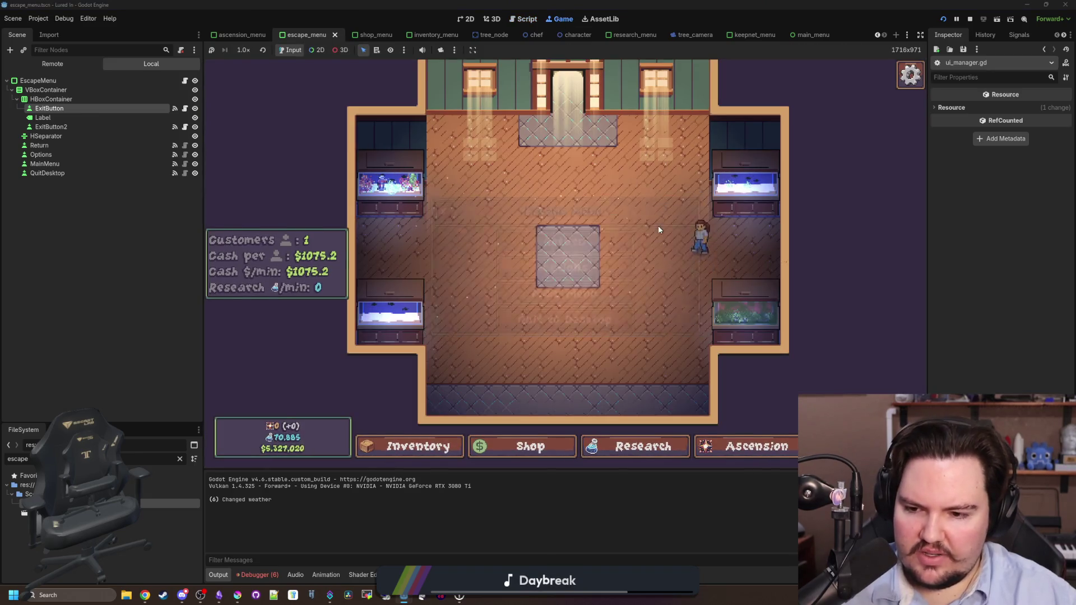
key(Escape)
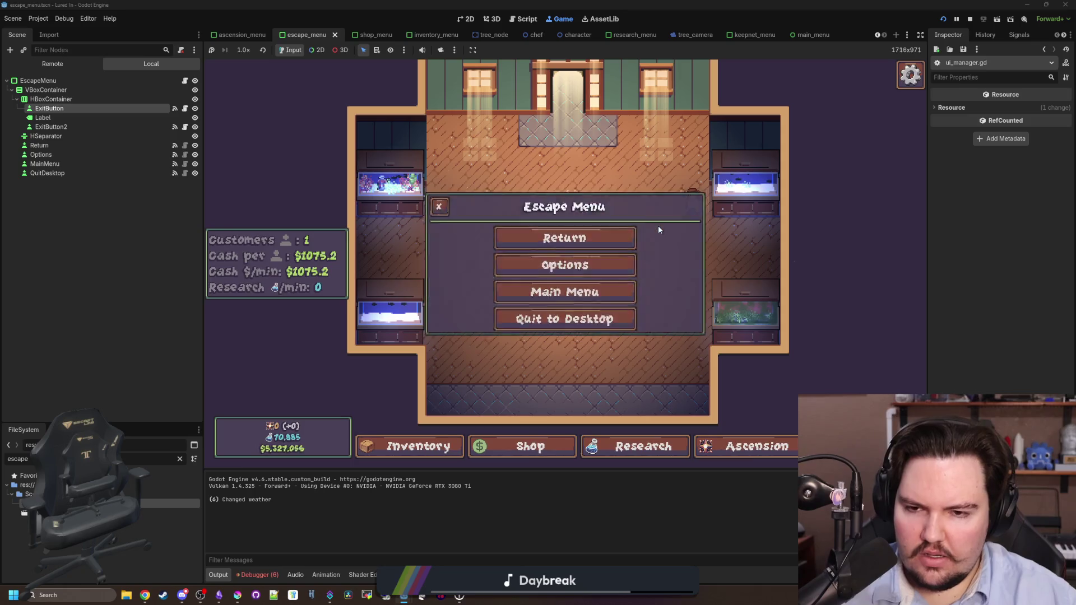
key(Escape)
key(Escape)
key(Escape)
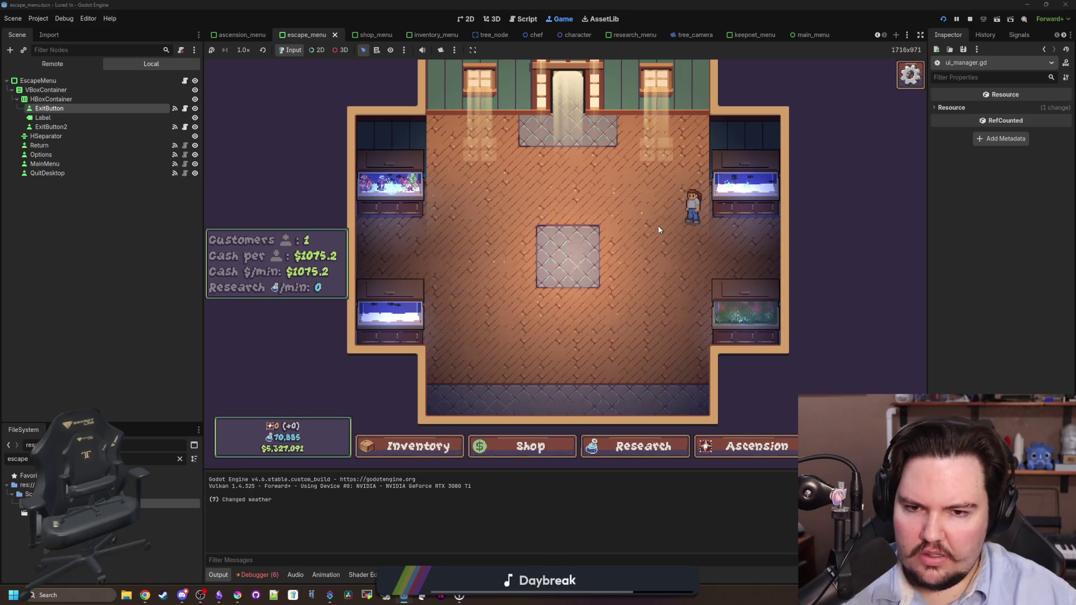
click(447, 209)
key(Escape)
click(442, 210)
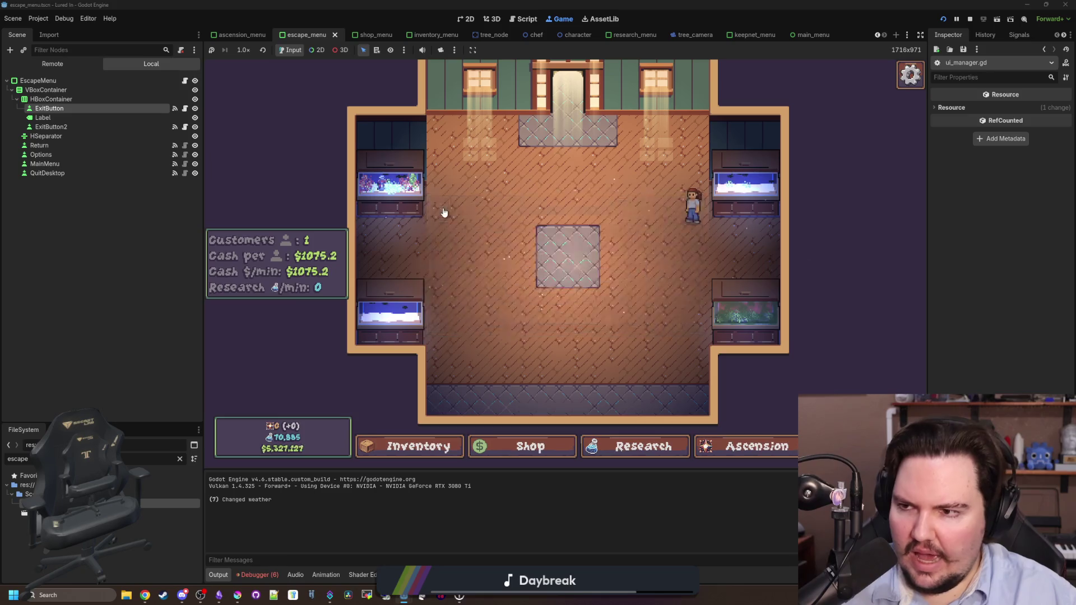
key(Escape)
click(185, 108)
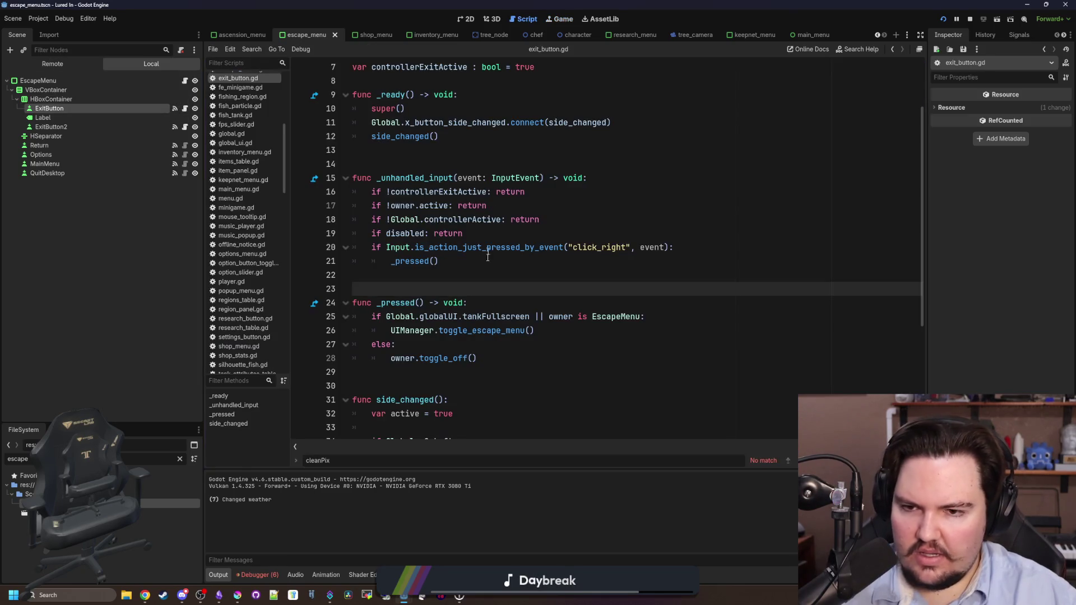
Review the if/else logic of _pressed() in exit_button.gd, then press F5 to bring up the running game
click(479, 277)
scroll(480, 277, down, 2)
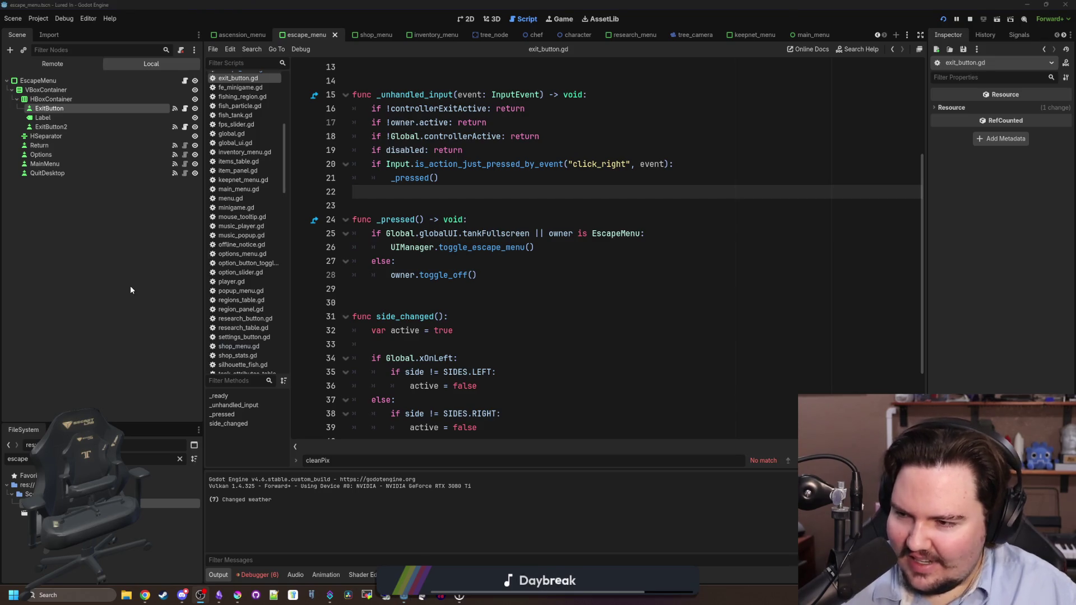
click(455, 203)
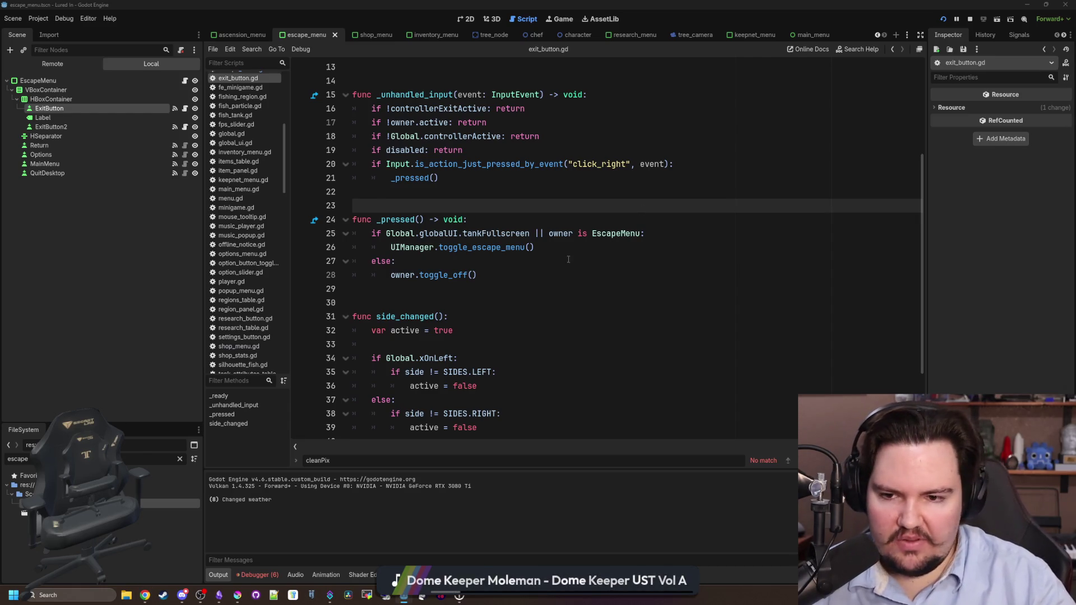
click(560, 288)
click(448, 205)
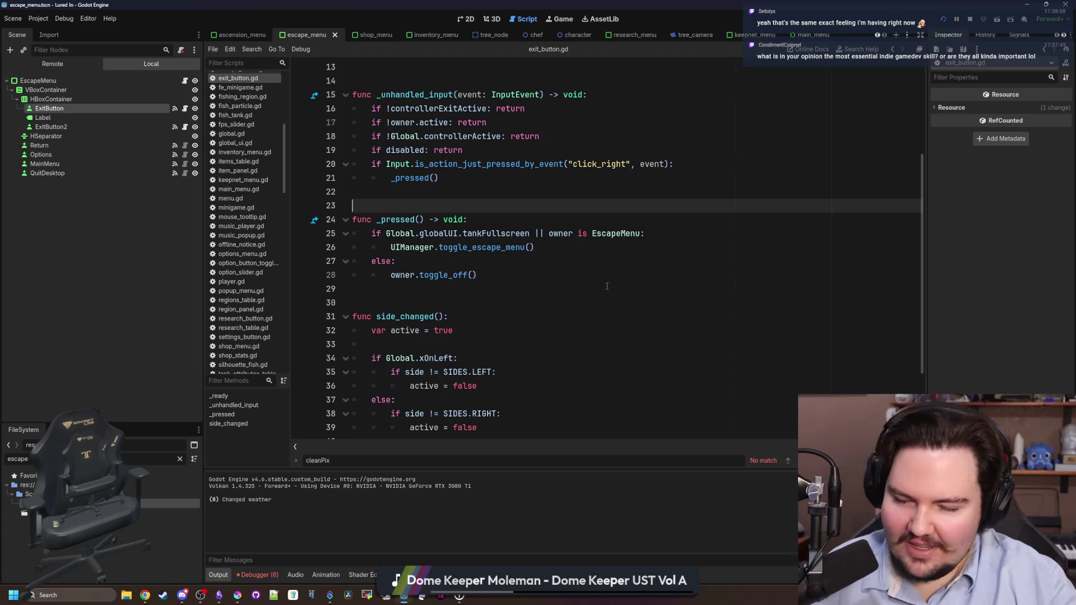
click(537, 258)
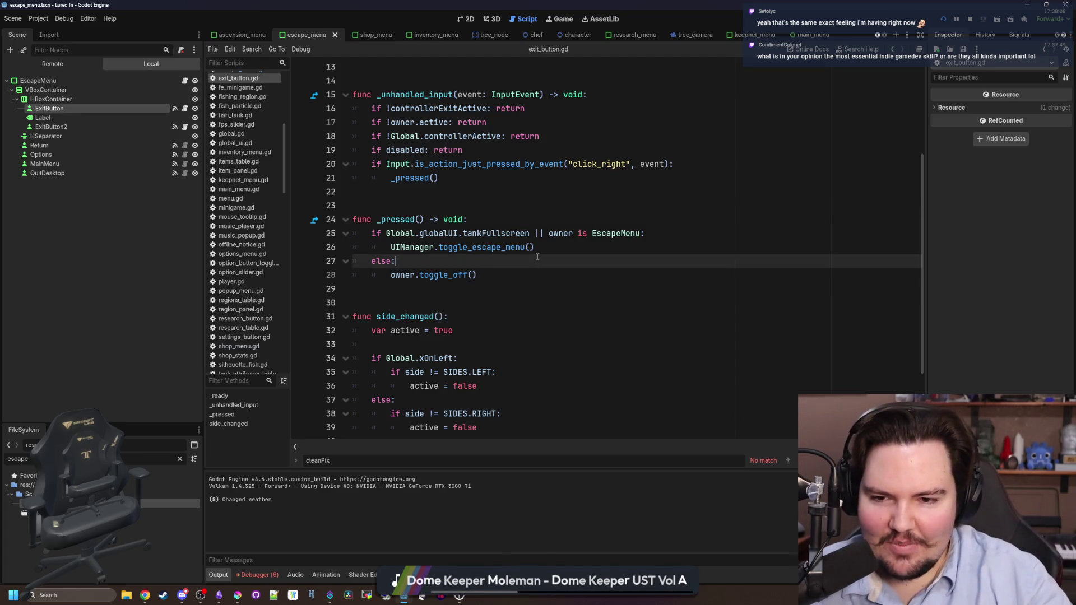
click(465, 206)
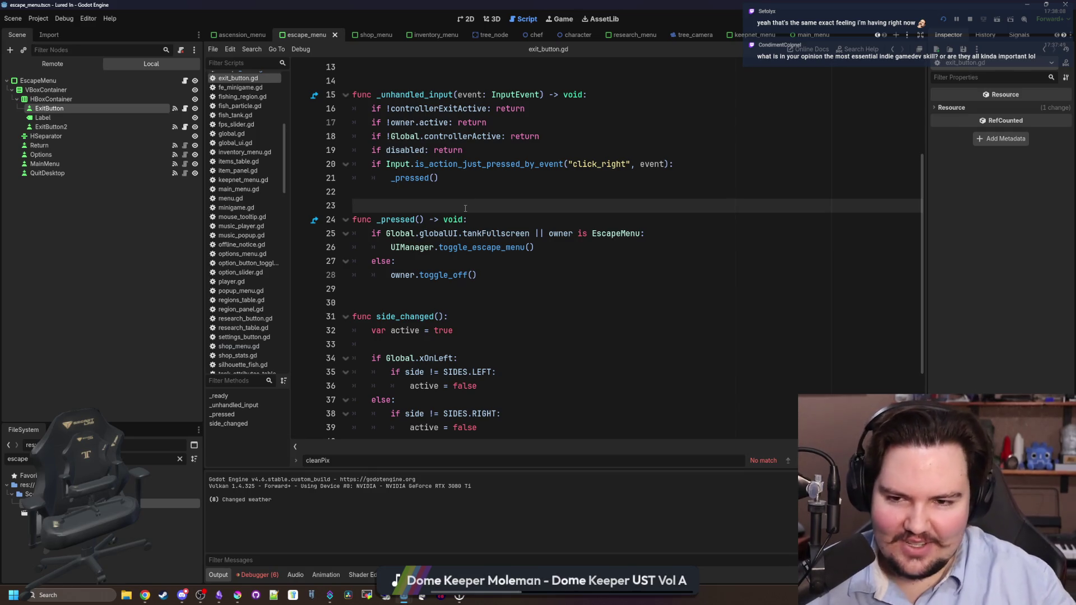
key(F5)
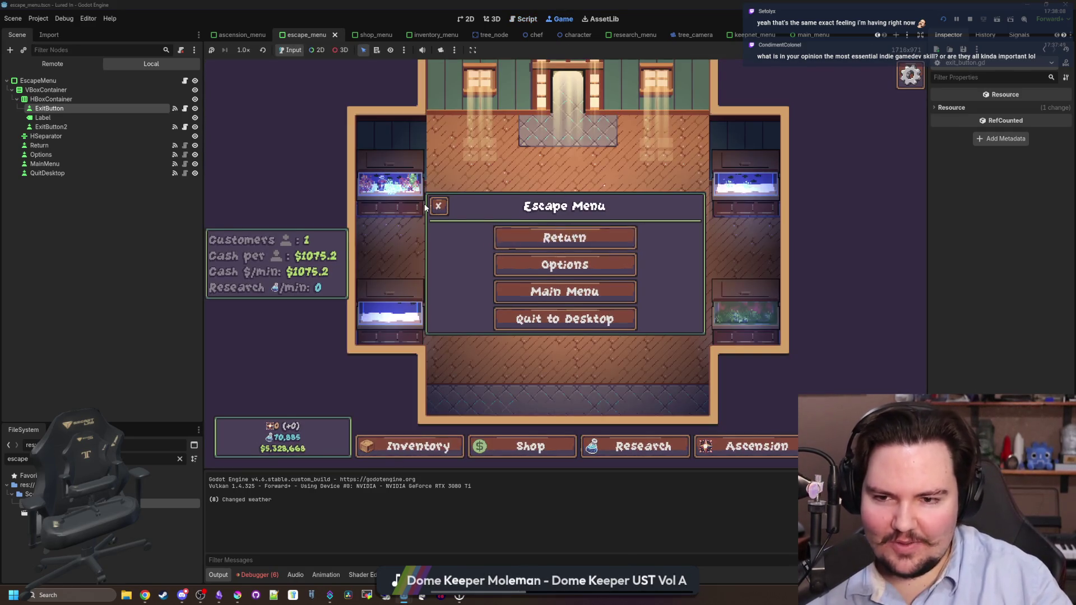
click(438, 206)
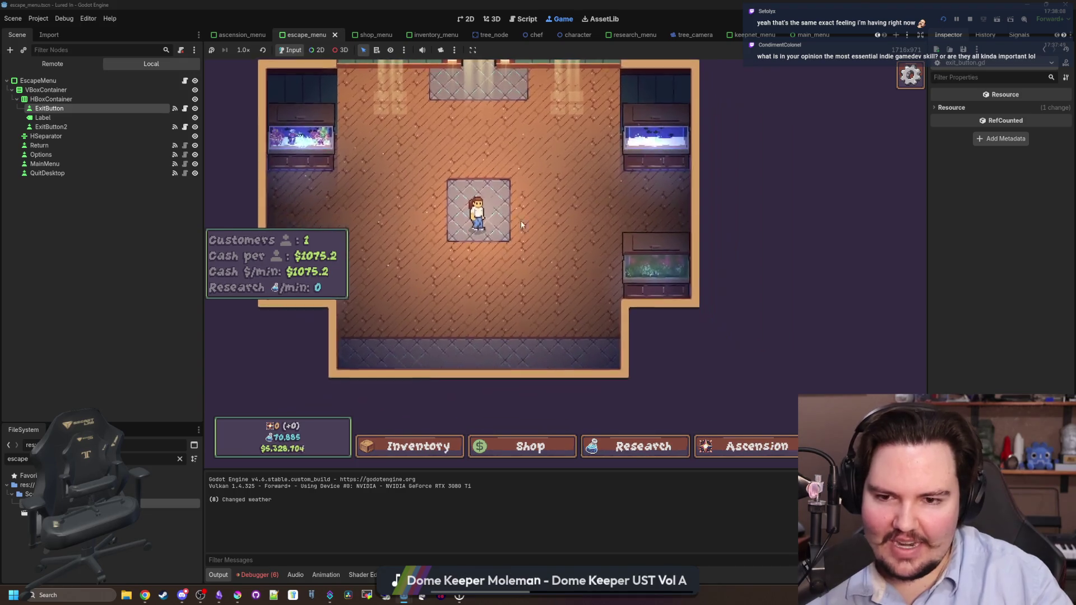
scroll(521, 225, down, 3)
scroll(560, 252, up, 4)
scroll(634, 317, down, 5)
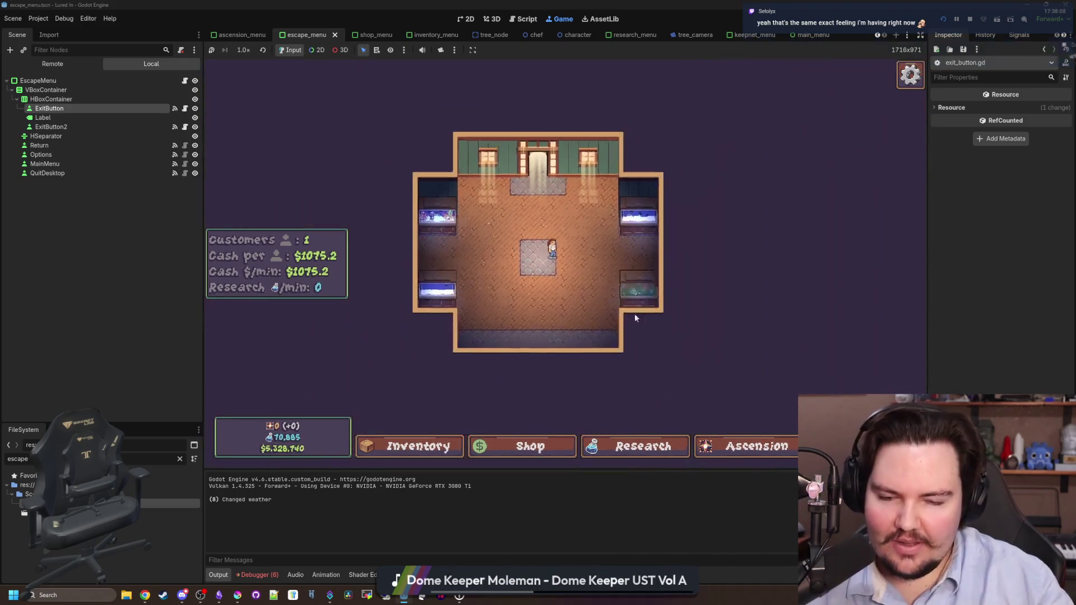
scroll(634, 318, up, 4)
scroll(552, 274, down, 2)
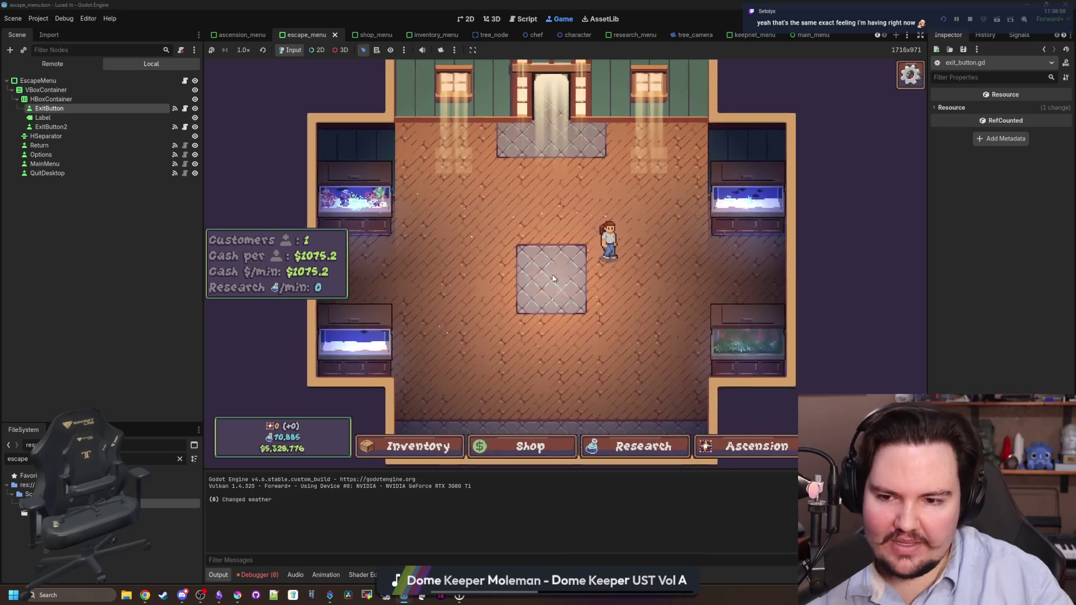
scroll(552, 278, down, 2)
key(Escape)
key(Escape)
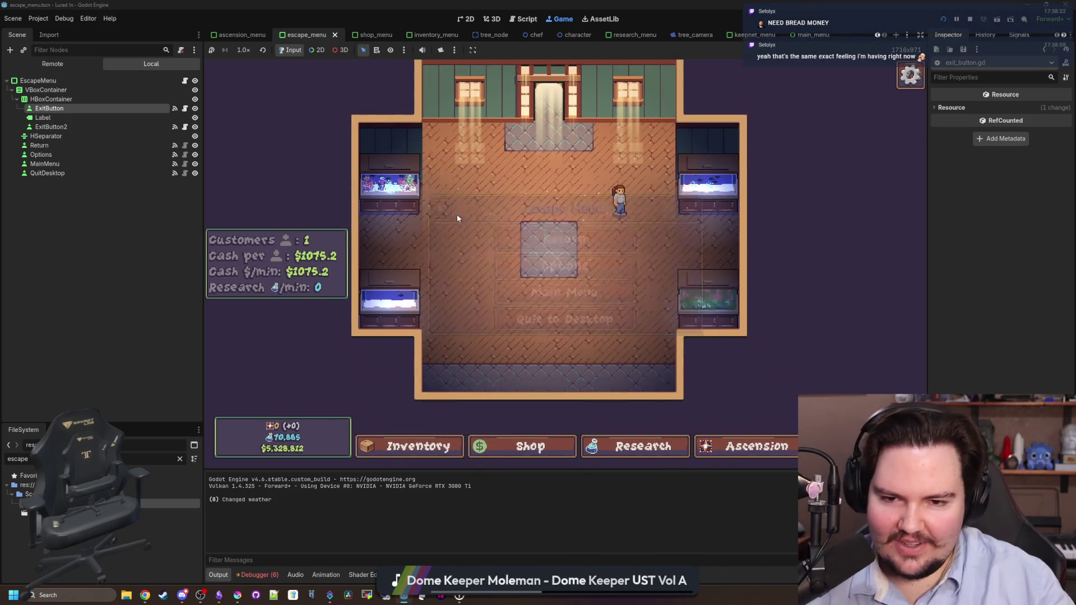
key(Escape)
click(444, 215)
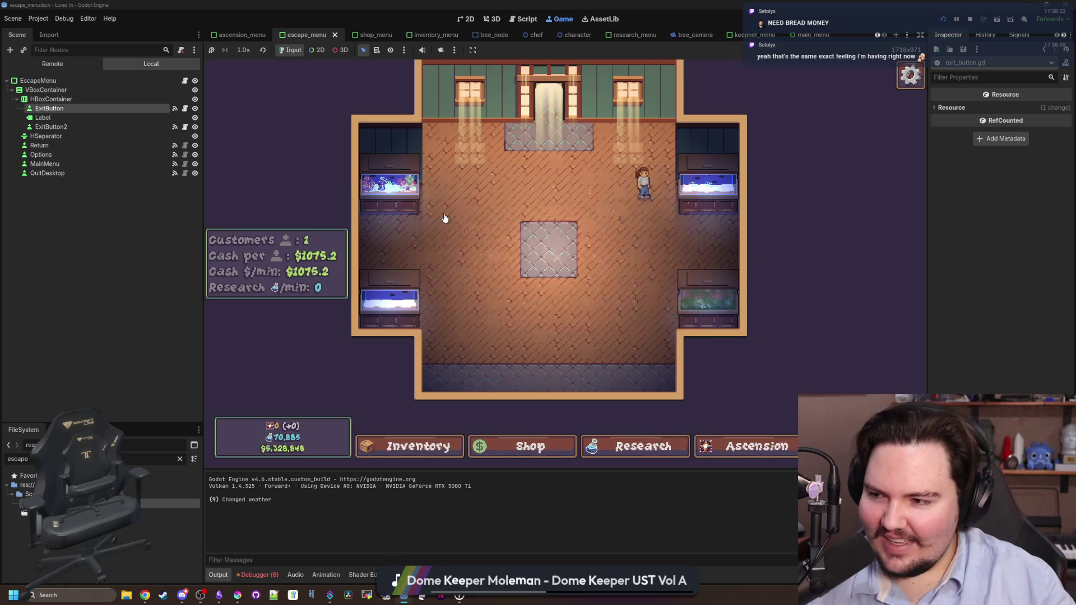
key(Escape)
click(444, 217)
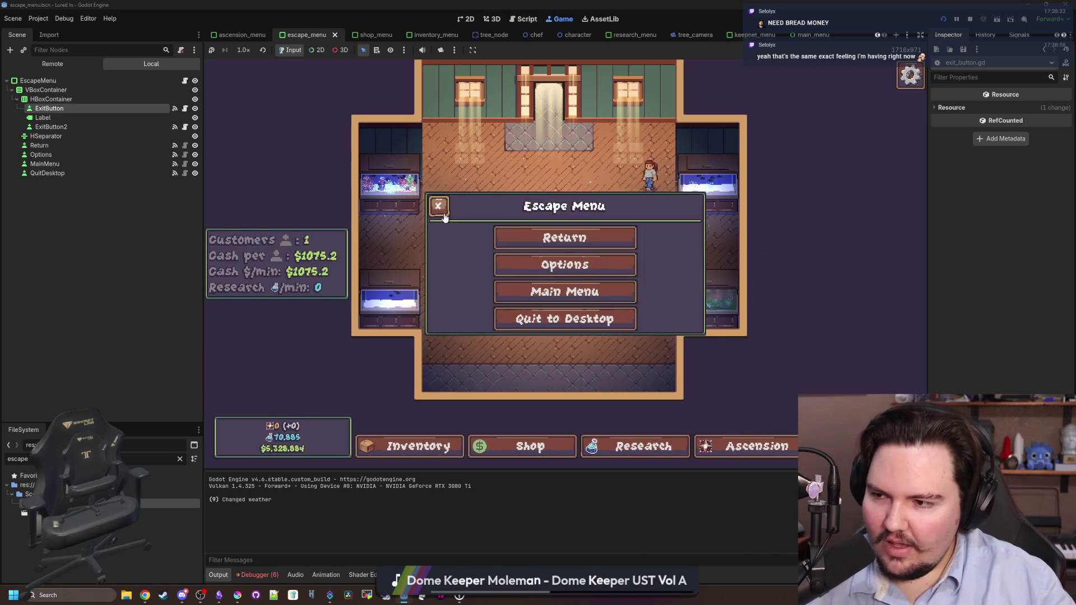